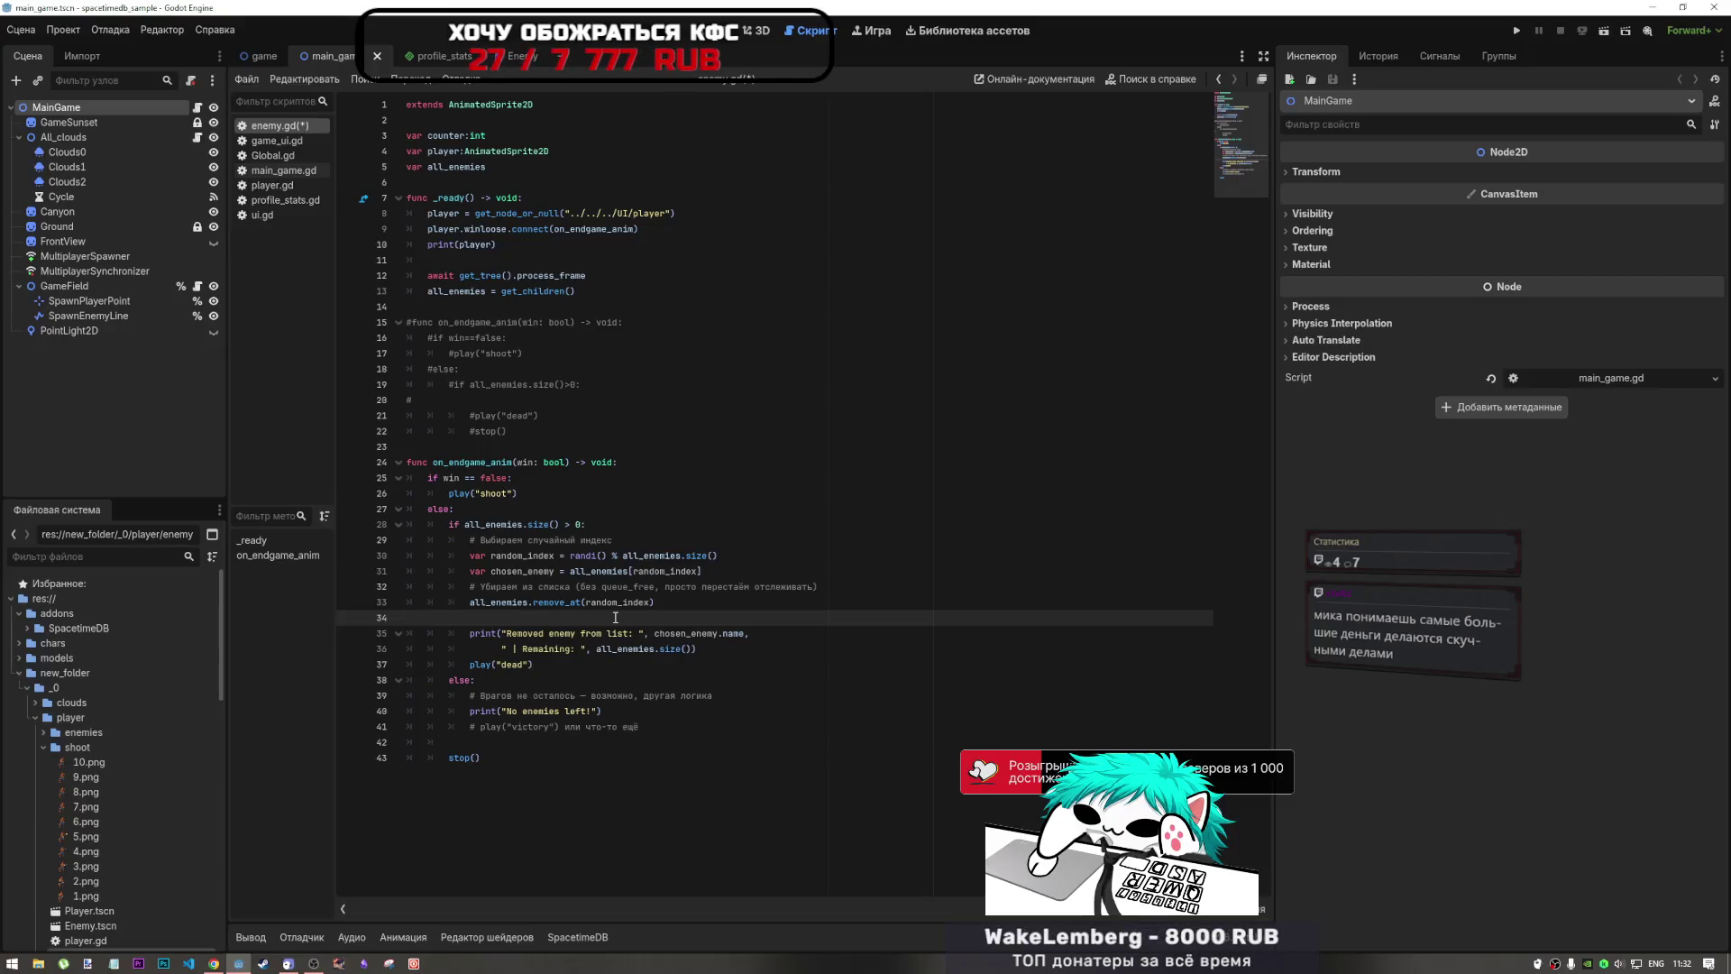
Step: Delete the blank line after the all_enemies removal, then select the leftover comment in the else branch
{"action": "key", "text": "BackSpace"}
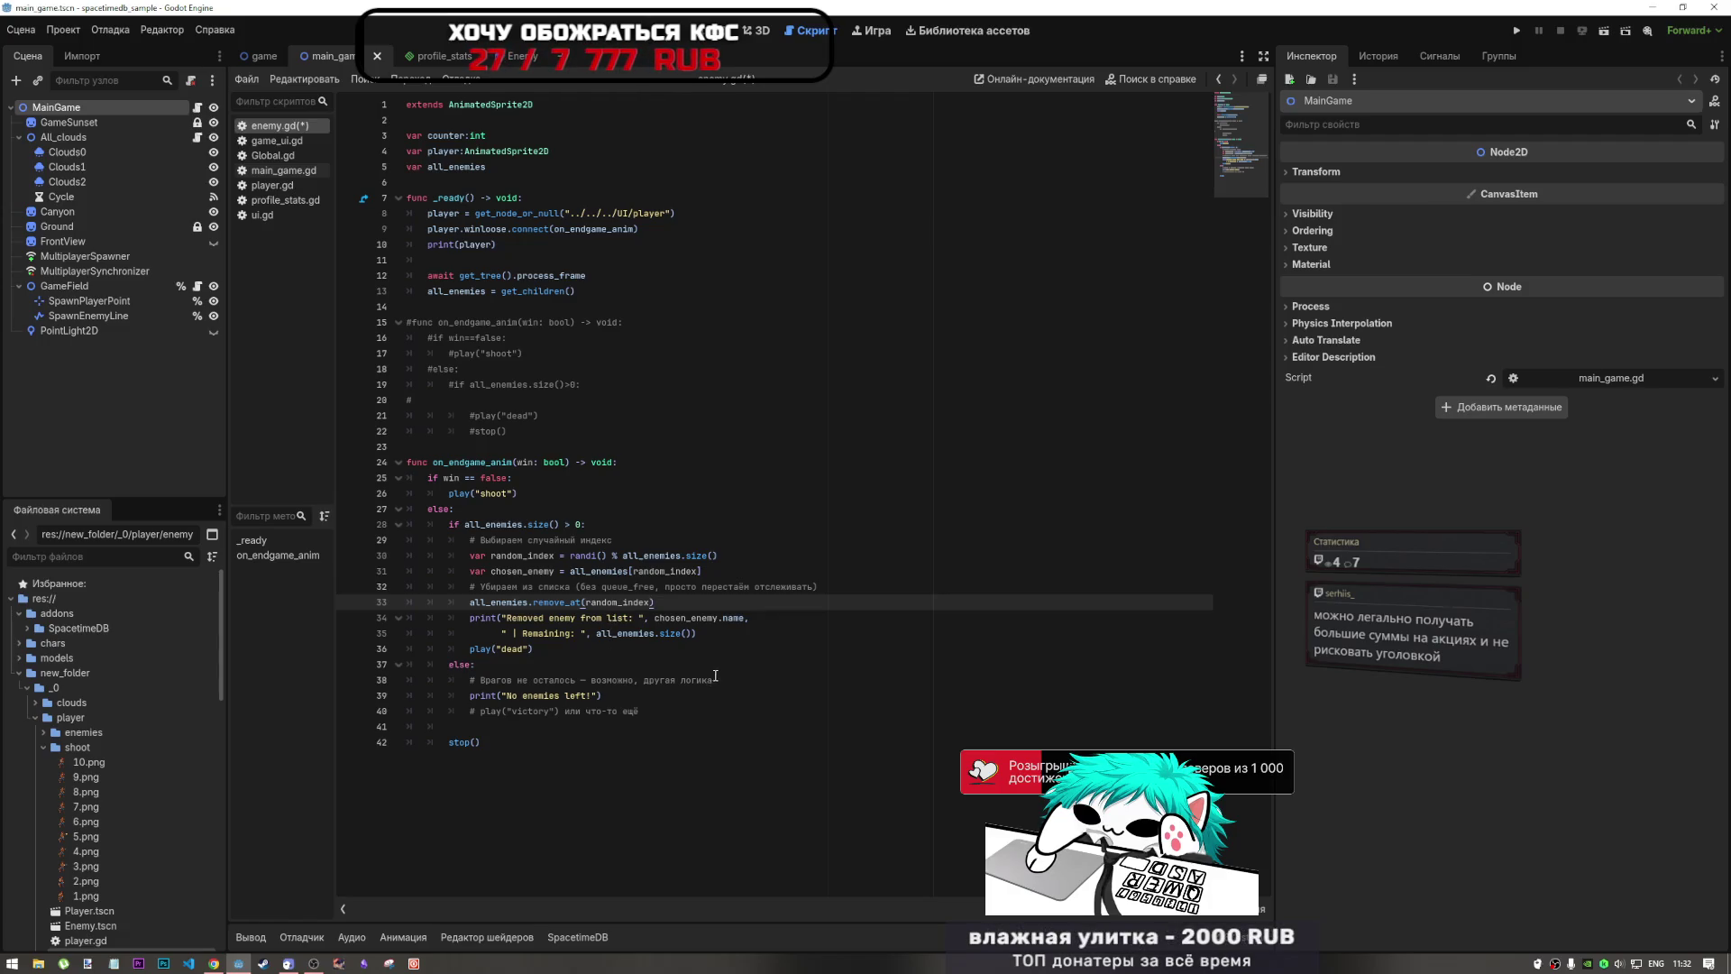
{"action": "left_click_drag", "start_coordinate": [714, 680], "coordinate": [572, 664]}
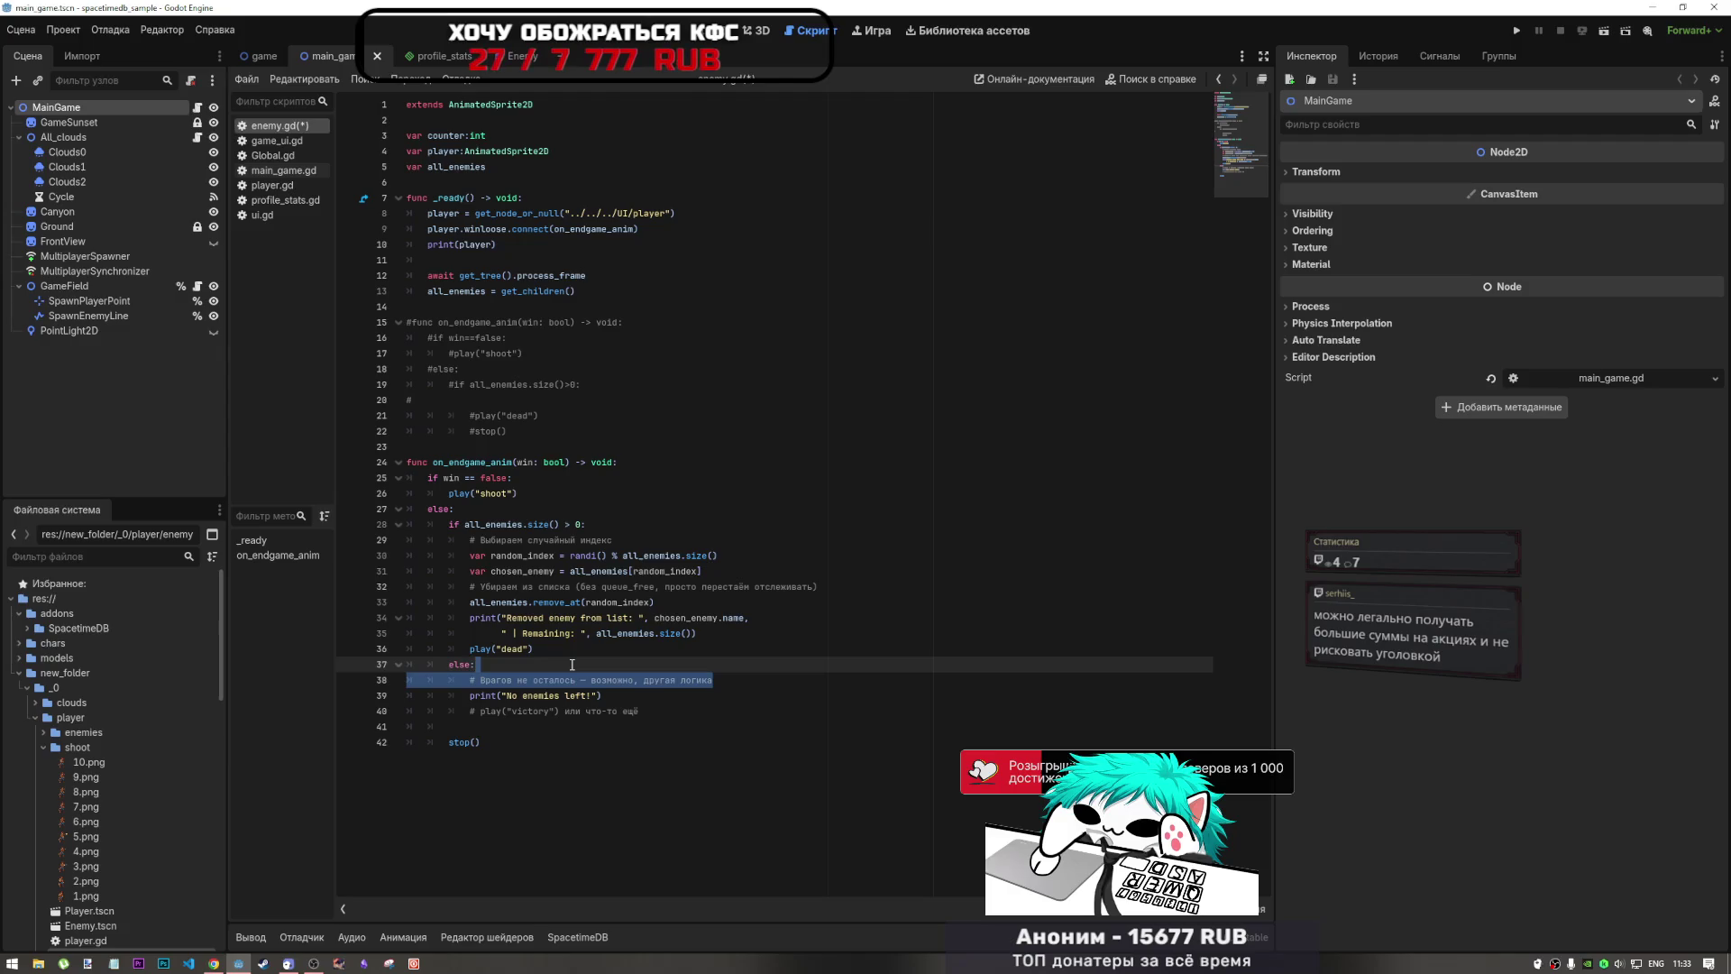
Step: Delete the comment line and the commented-out victory line under else:
{"action": "left_click", "coordinate": [571, 664]}
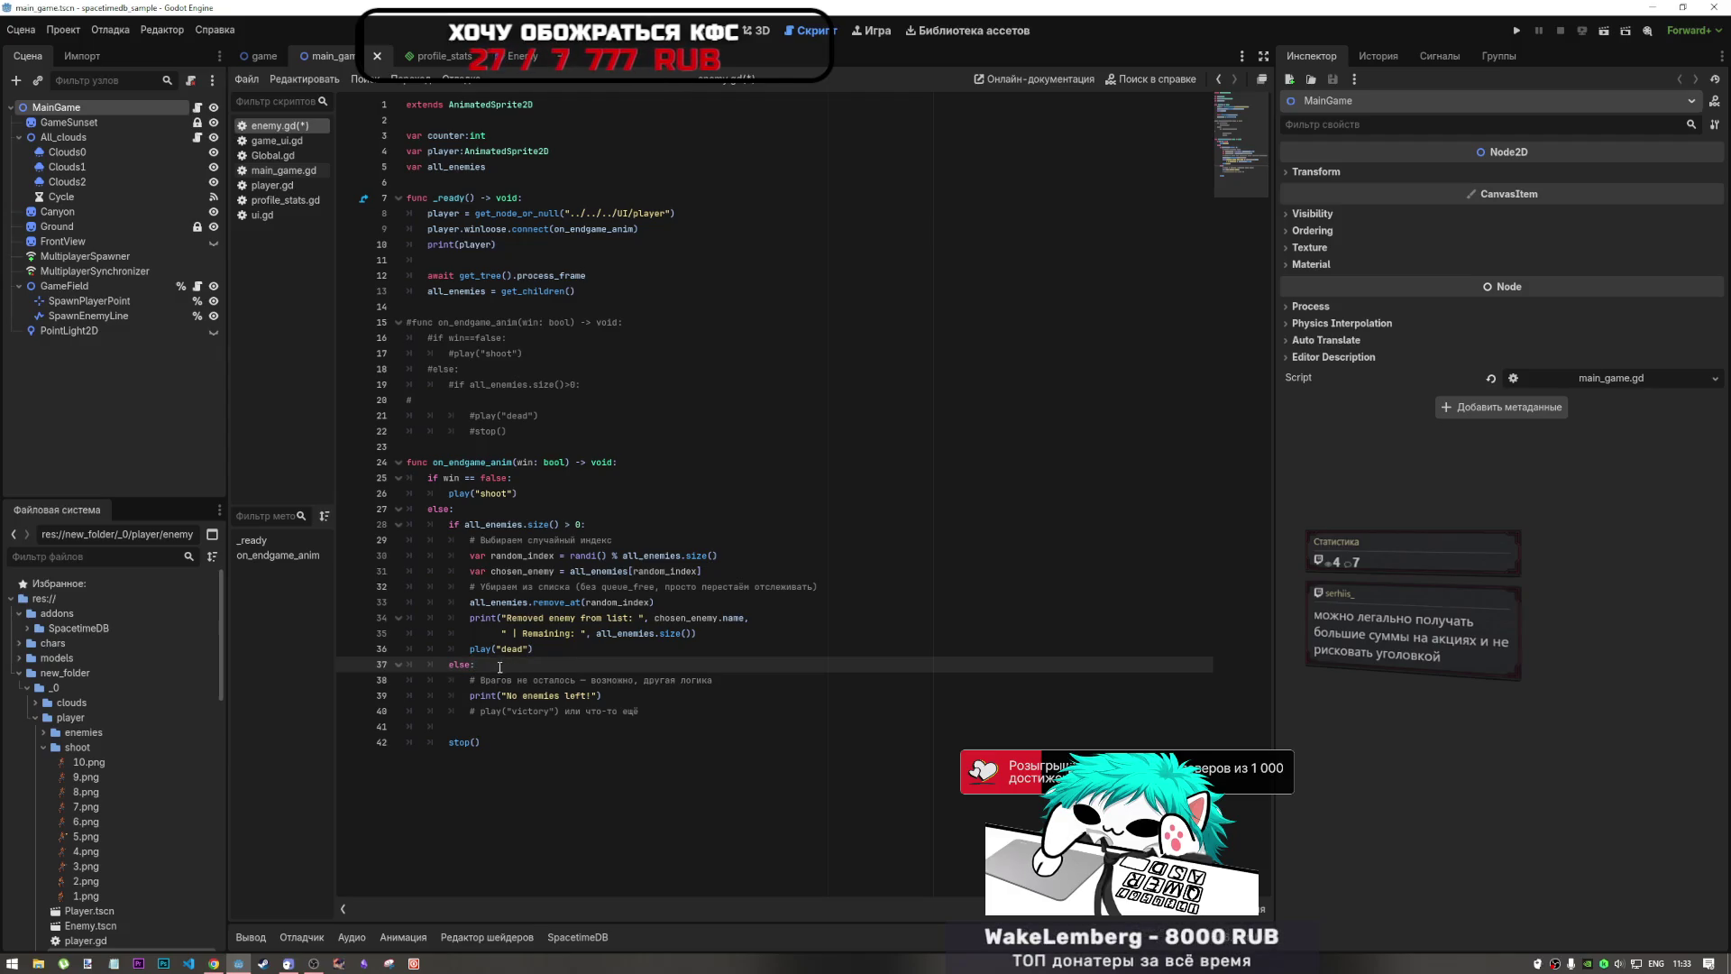
{"action": "left_click_drag", "start_coordinate": [571, 665], "coordinate": [779, 684]}
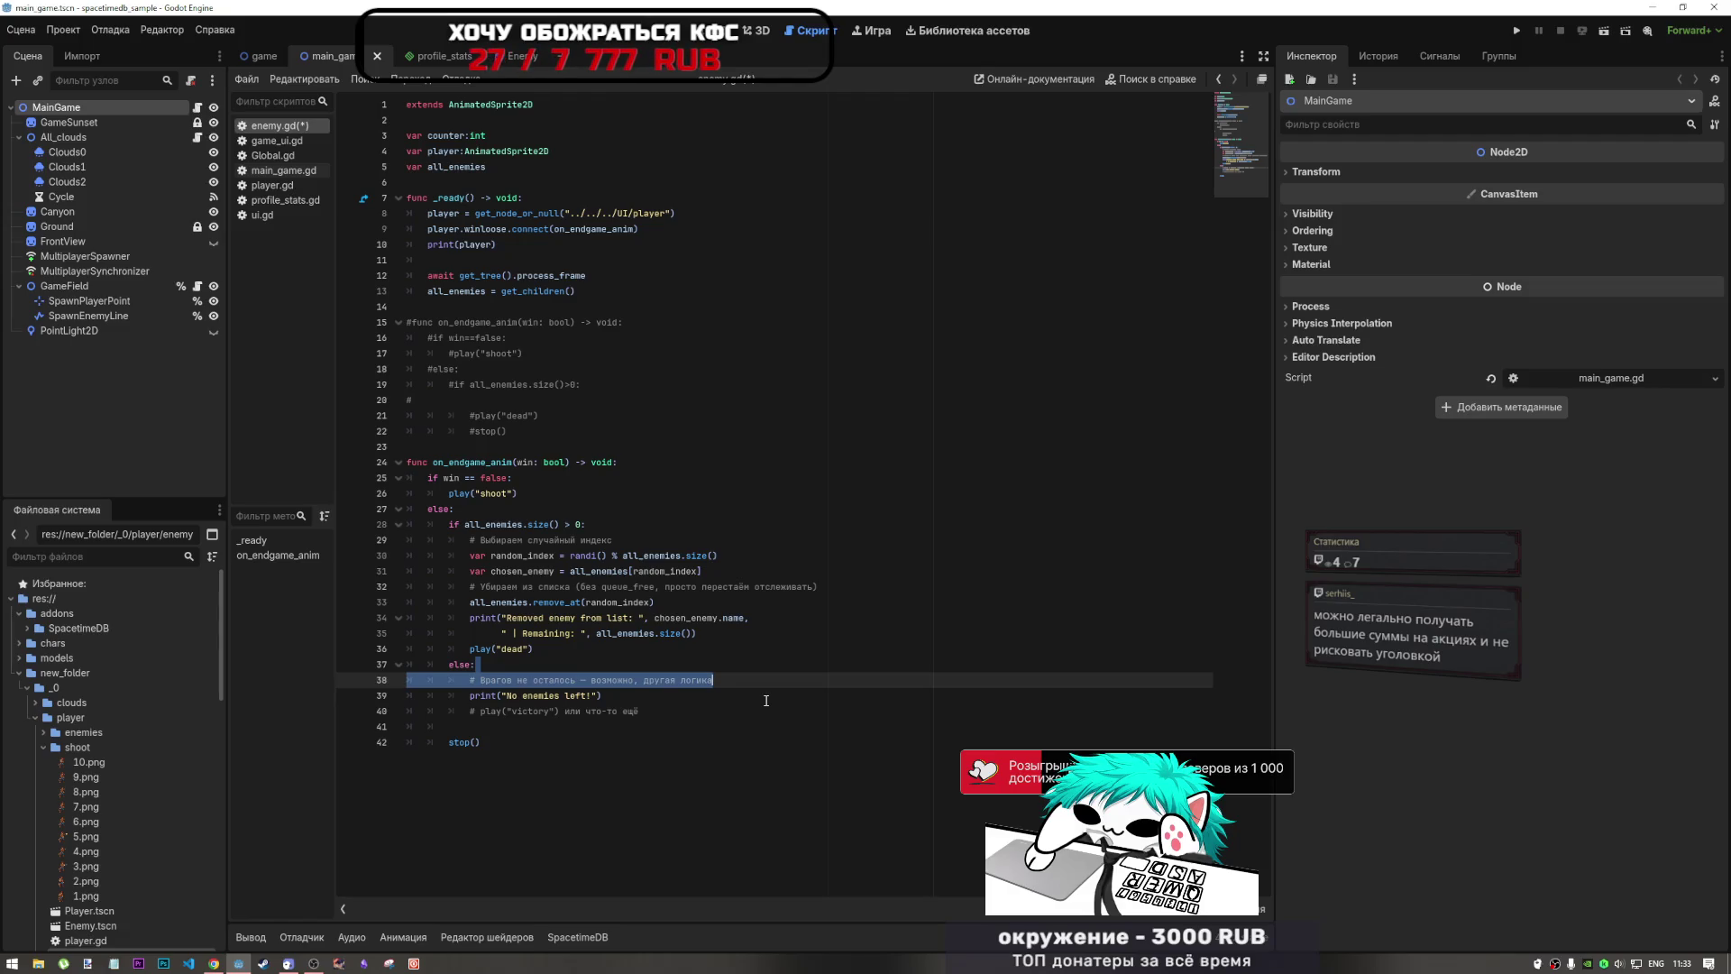
{"action": "key", "text": "BackSpace"}
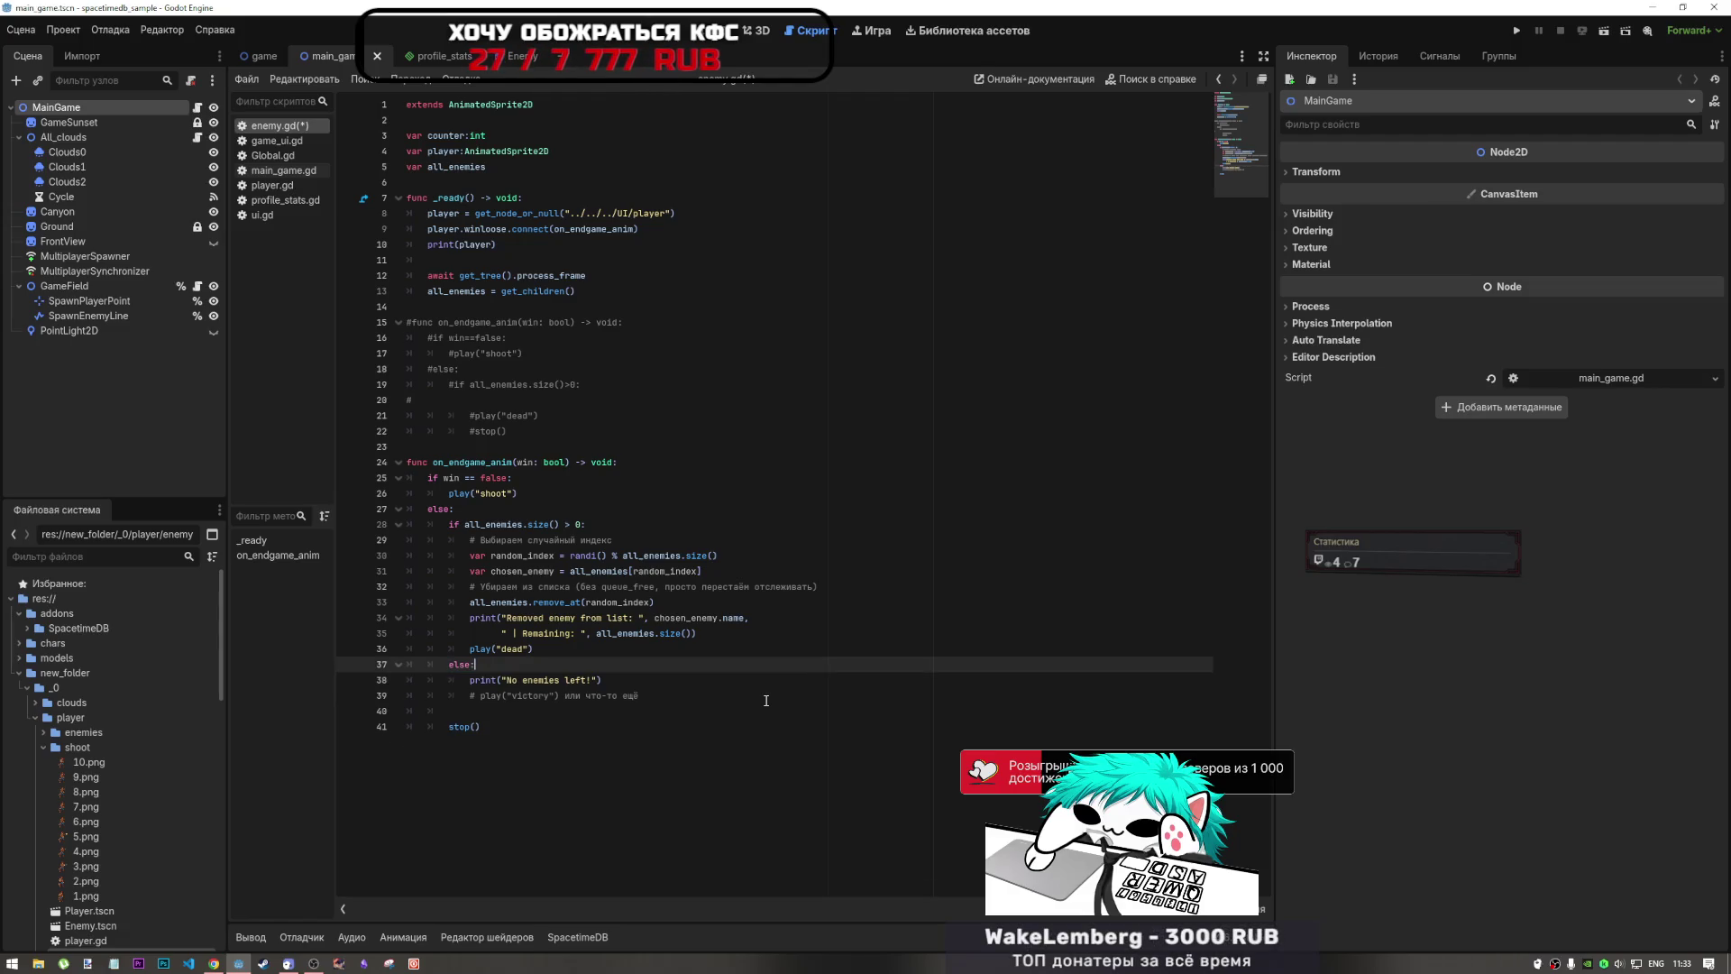
{"action": "left_click_drag", "start_coordinate": [461, 718], "coordinate": [408, 689]}
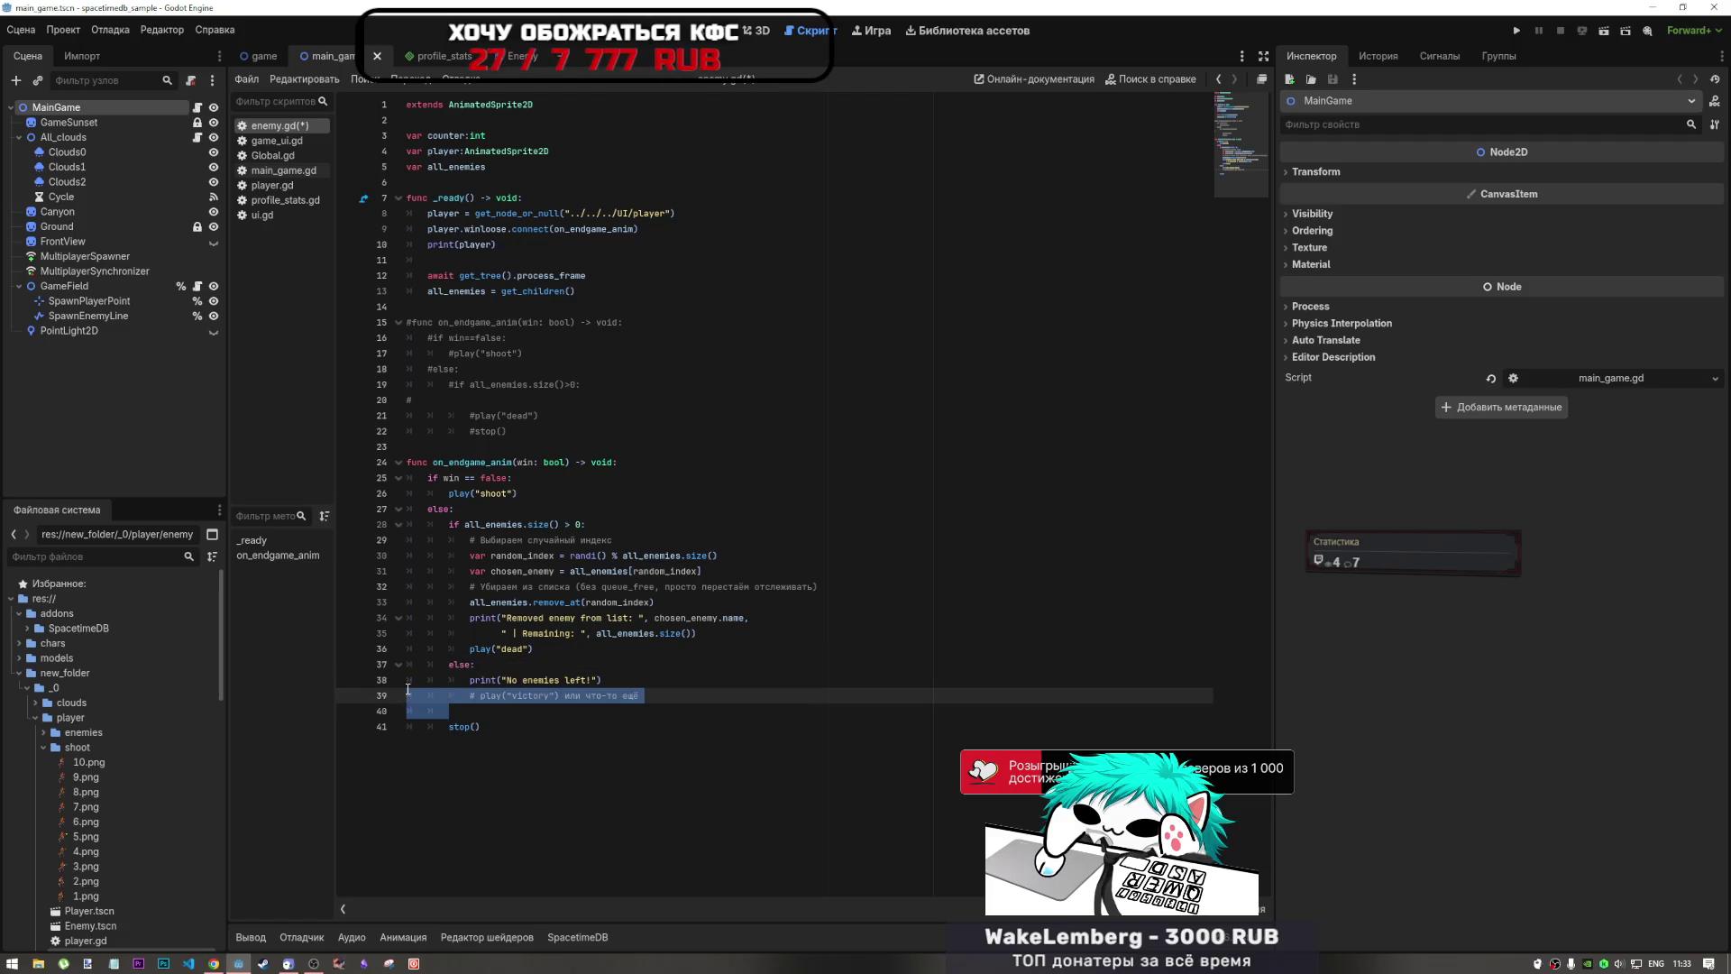
{"action": "key", "text": "BackSpace"}
{"action": "key", "text": "BackSpace"}
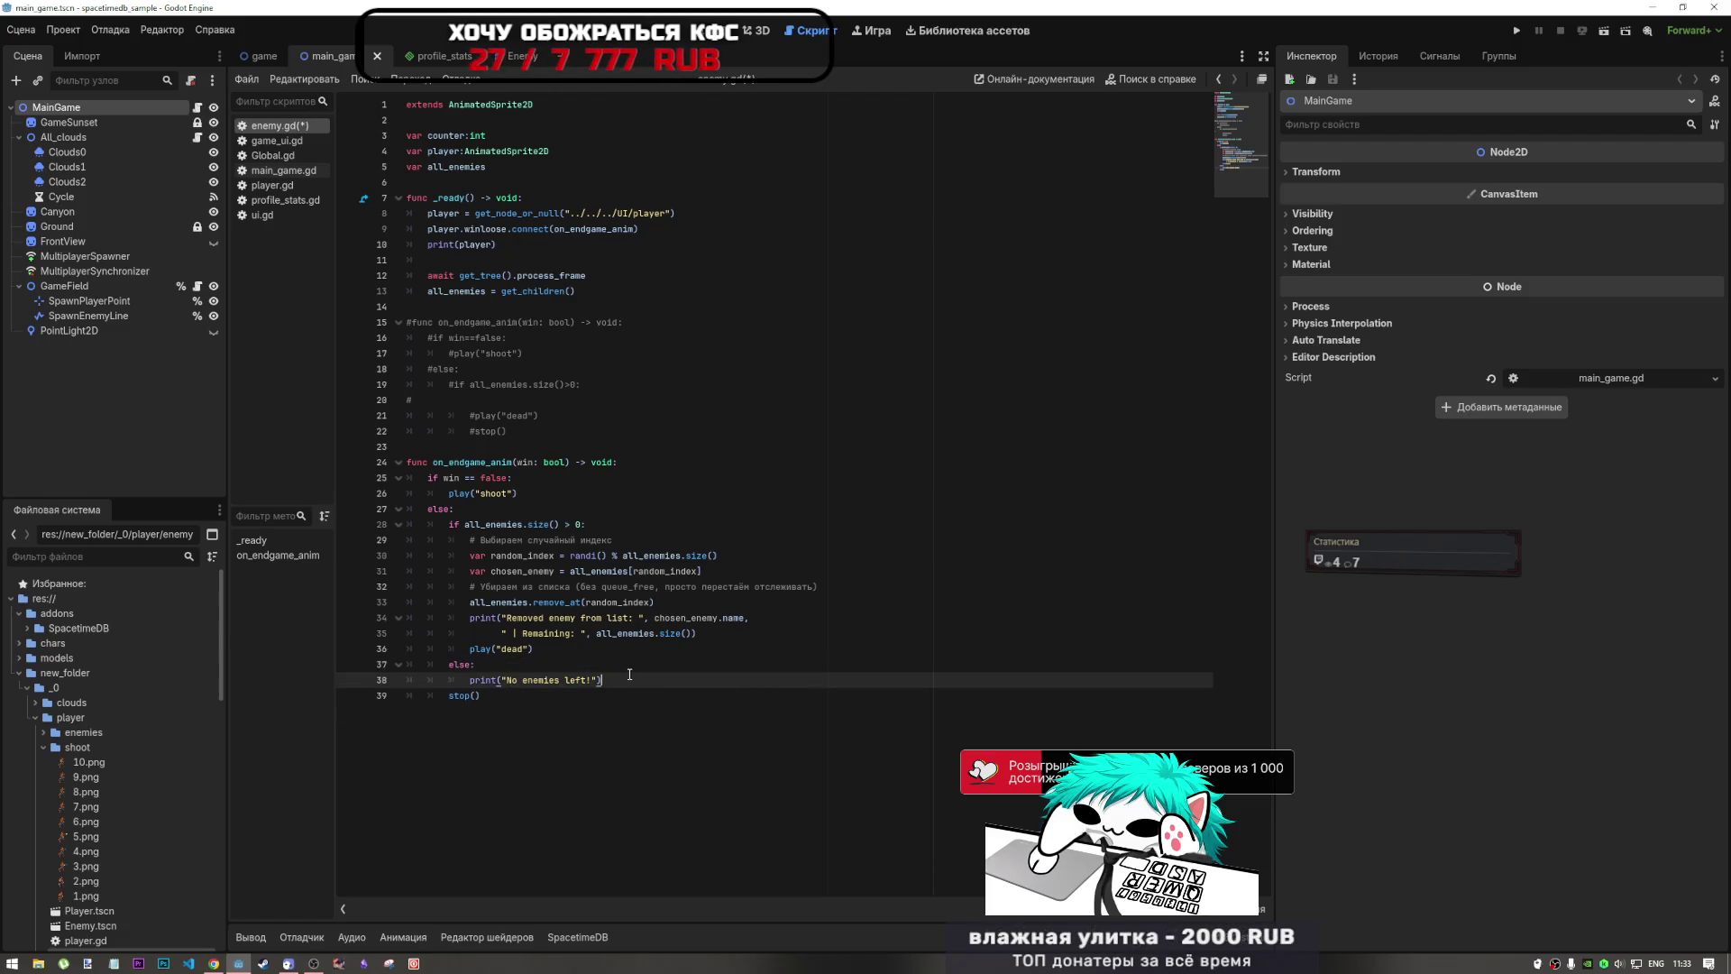
Step: Join the removed-enemy print continuation onto one line and remove the empty line above play dead
{"action": "left_click_drag", "start_coordinate": [629, 676], "coordinate": [399, 675]}
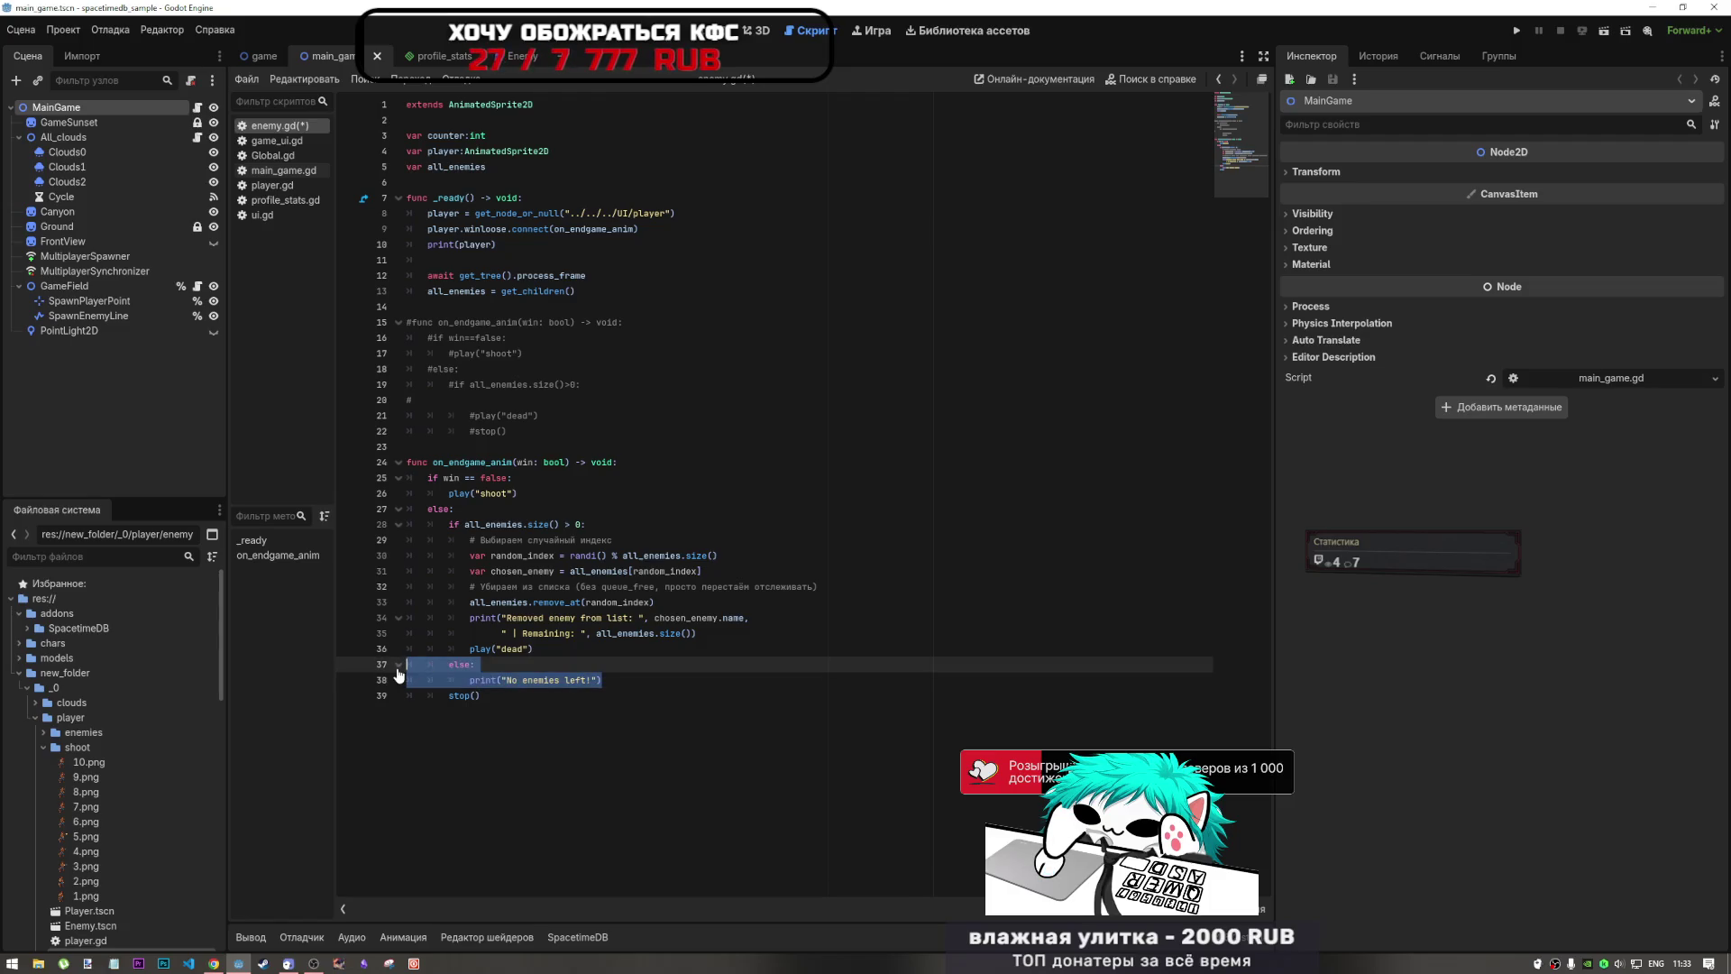
{"action": "left_click", "coordinate": [627, 636]}
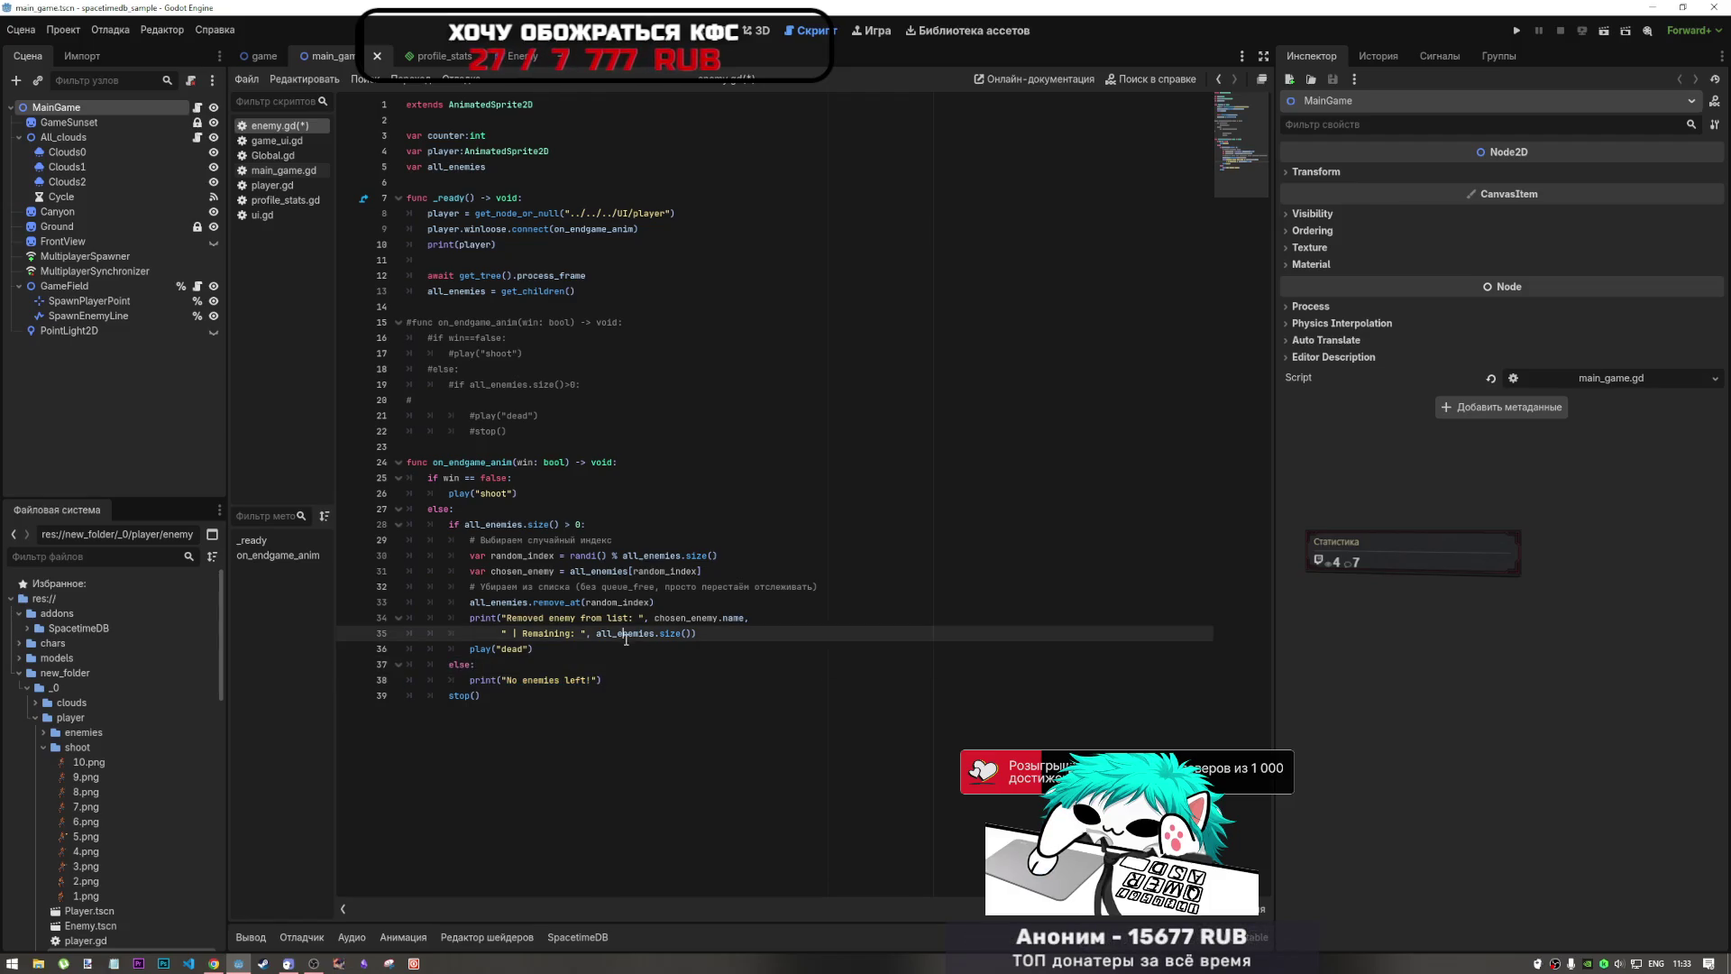
{"action": "key", "text": "End"}
{"action": "key", "text": "Return"}
{"action": "mouse_move", "coordinate": [492, 650]}
{"action": "left_mouse_down"}
{"action": "mouse_move", "coordinate": [411, 649]}
{"action": "mouse_move", "coordinate": [830, 615]}
{"action": "left_mouse_up"}
{"action": "key", "text": "BackSpace"}
{"action": "left_click", "coordinate": [502, 633]}
{"action": "key", "text": "BackSpace"}
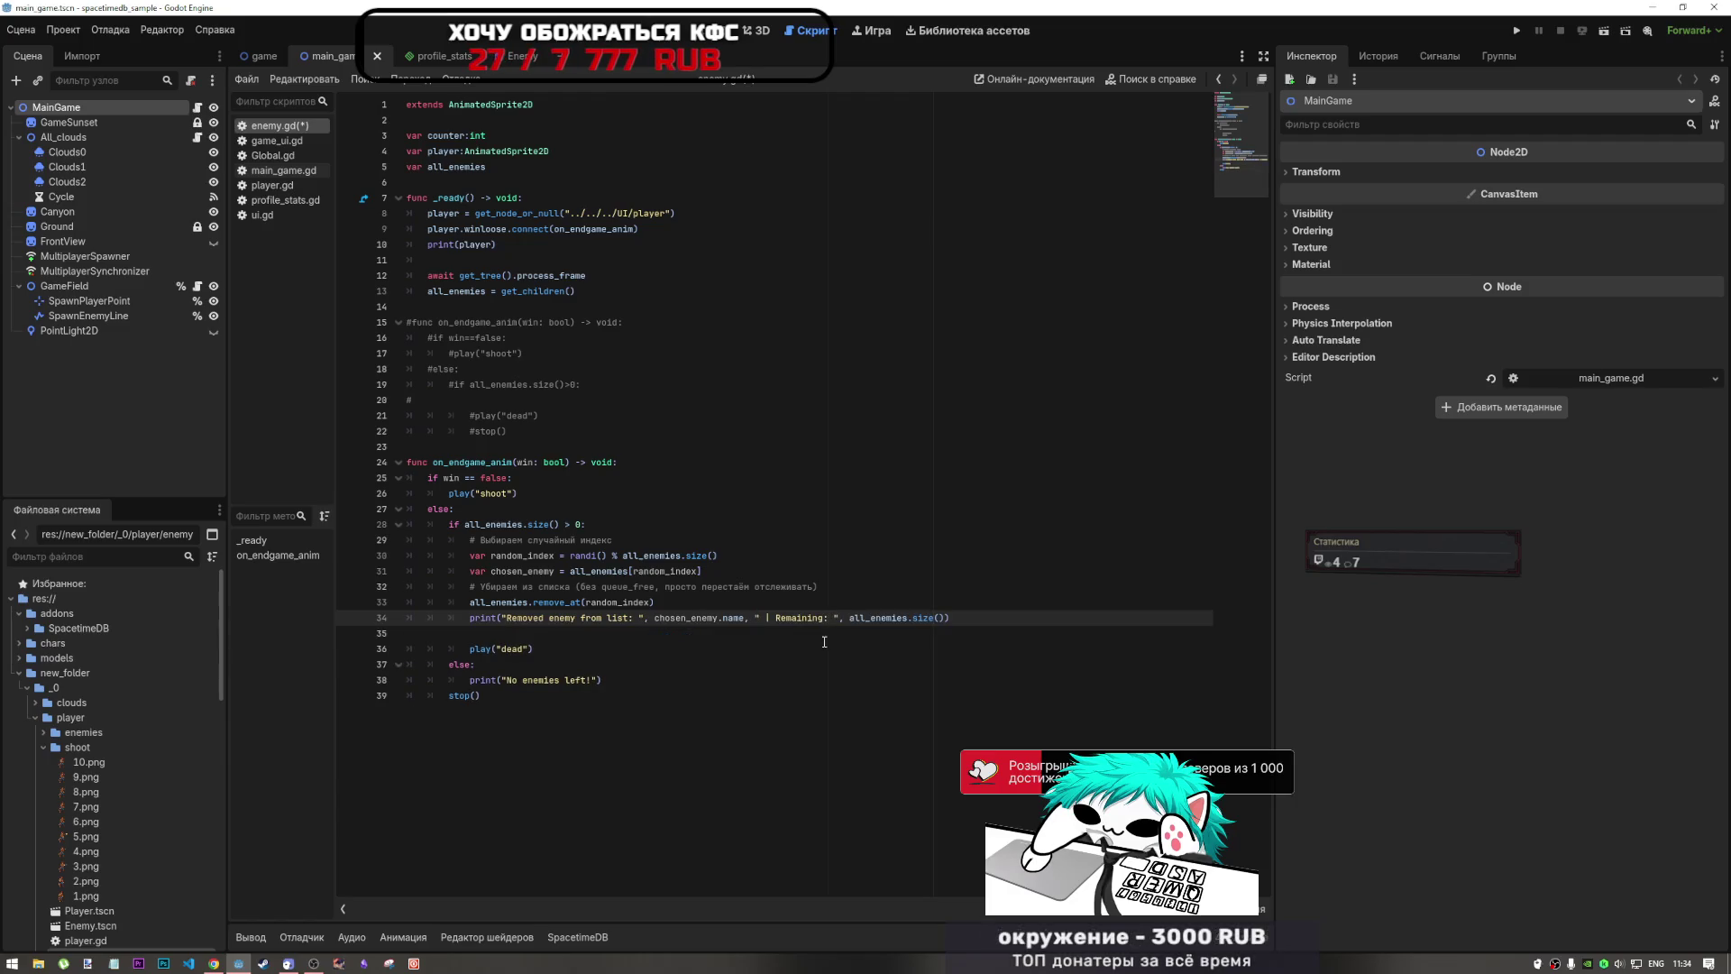
{"action": "key", "text": "Delete"}
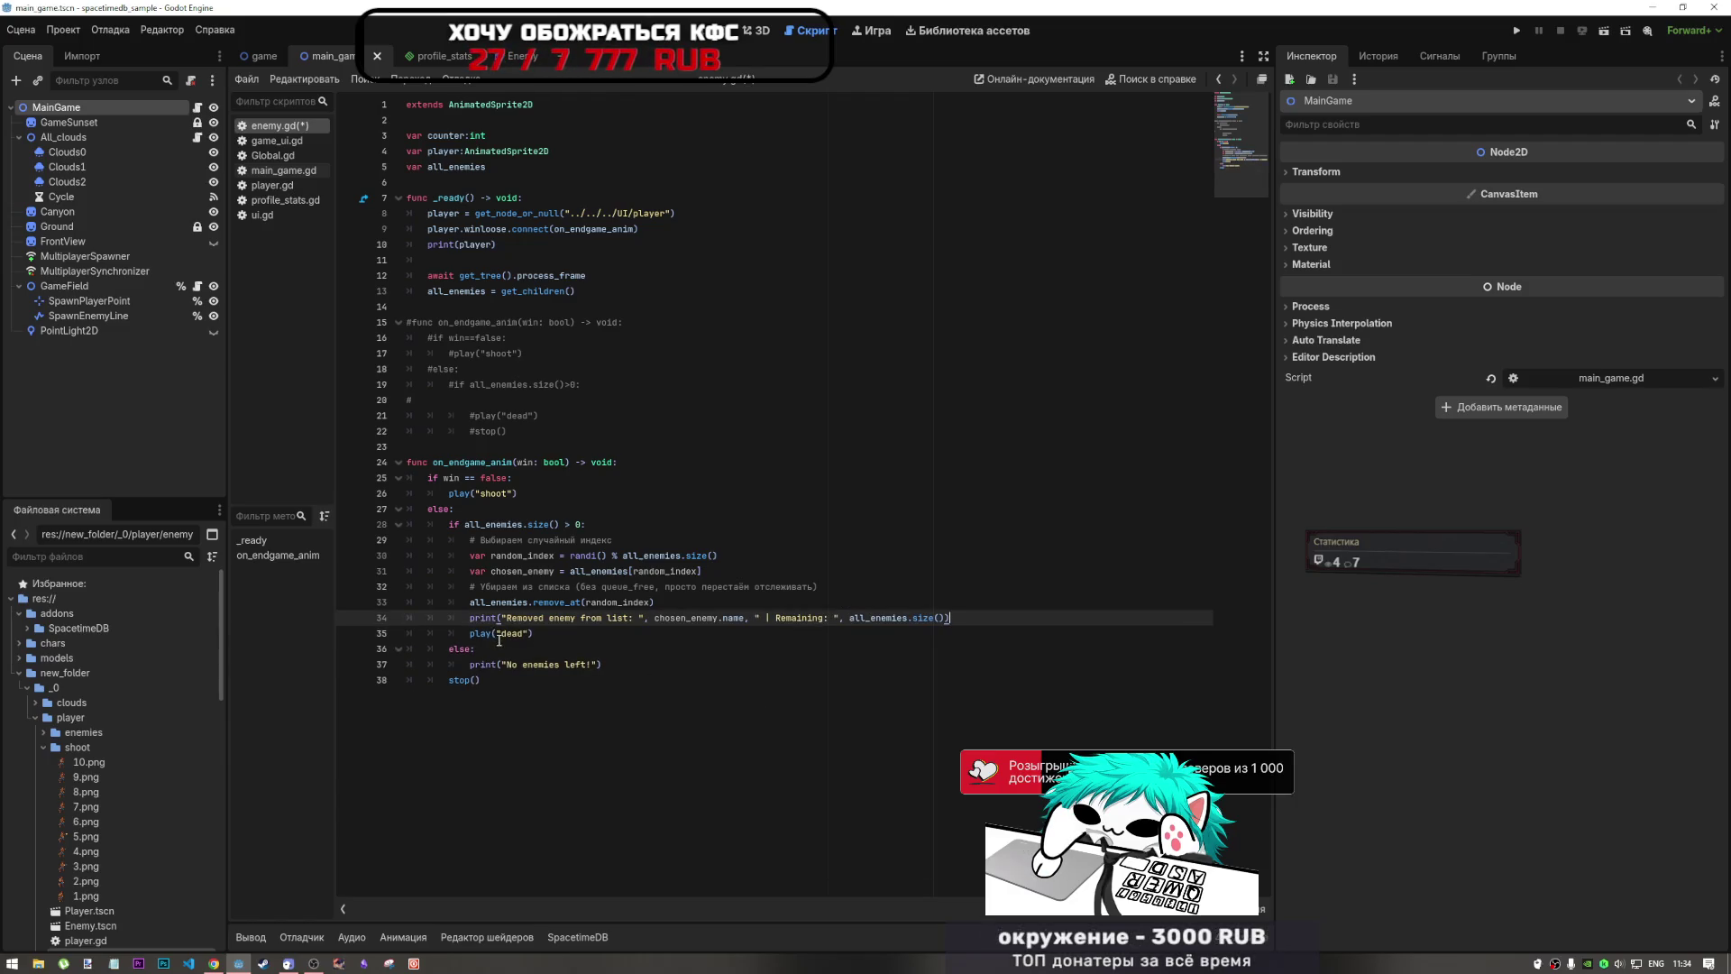
{"action": "key", "text": "ctrl+s"}
{"action": "left_click", "coordinate": [647, 620]}
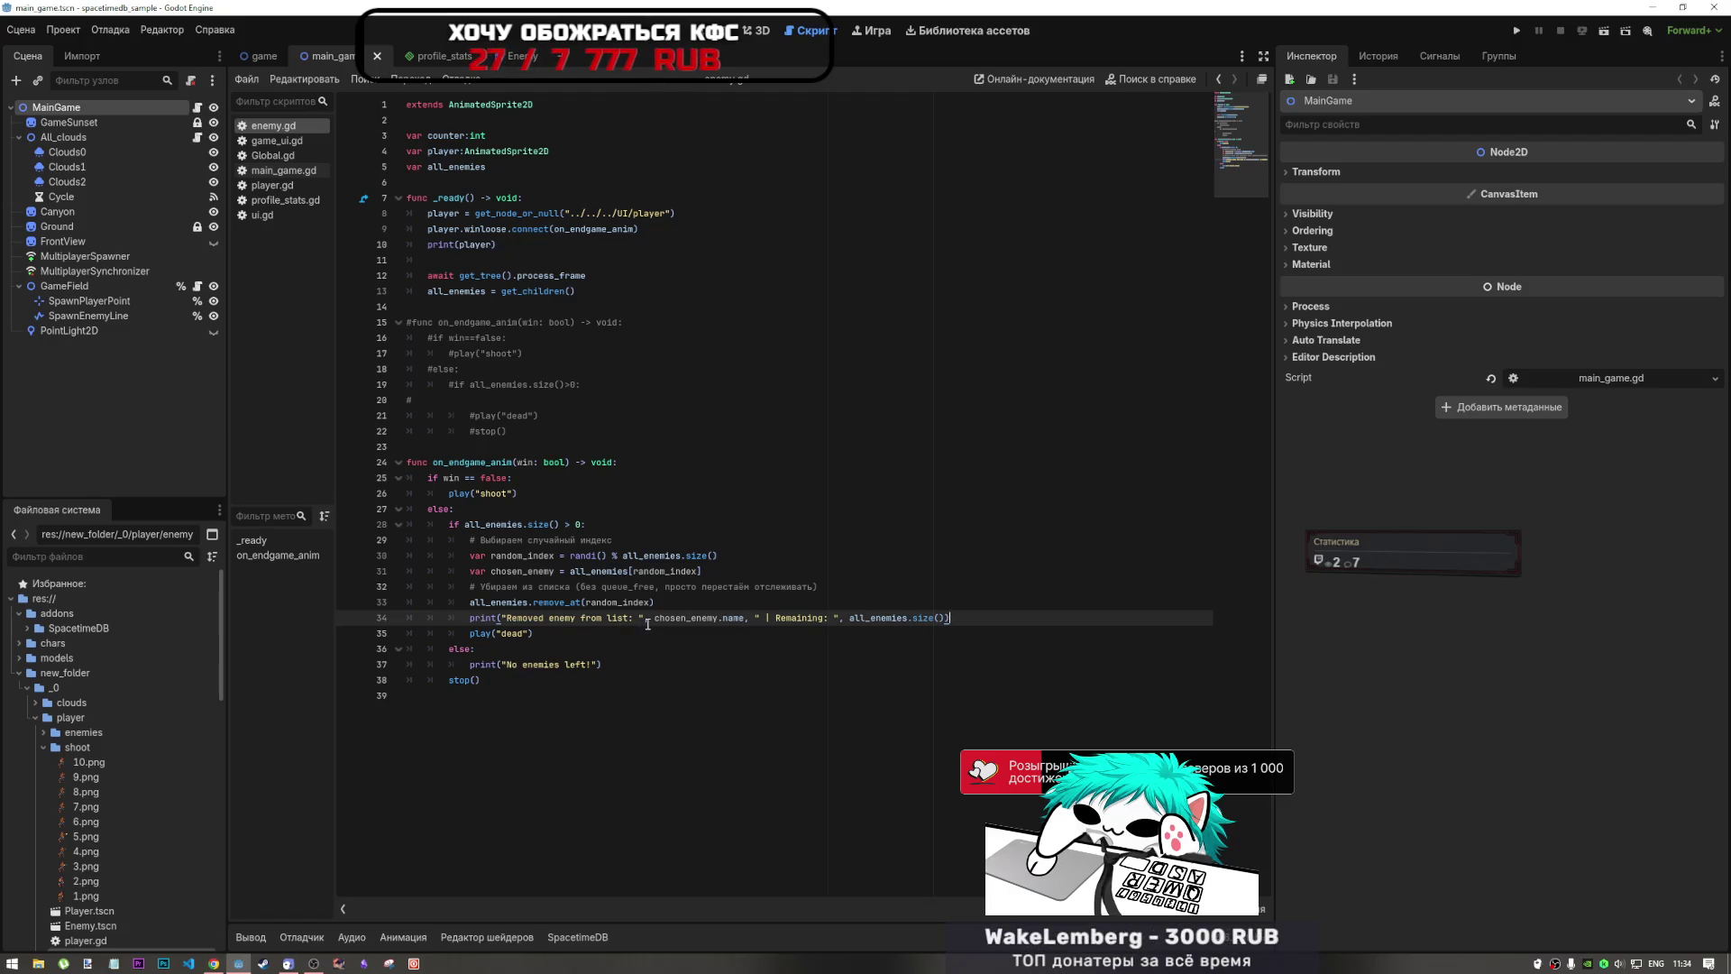
{"action": "left_click", "coordinate": [598, 651]}
{"action": "left_click", "coordinate": [616, 637]}
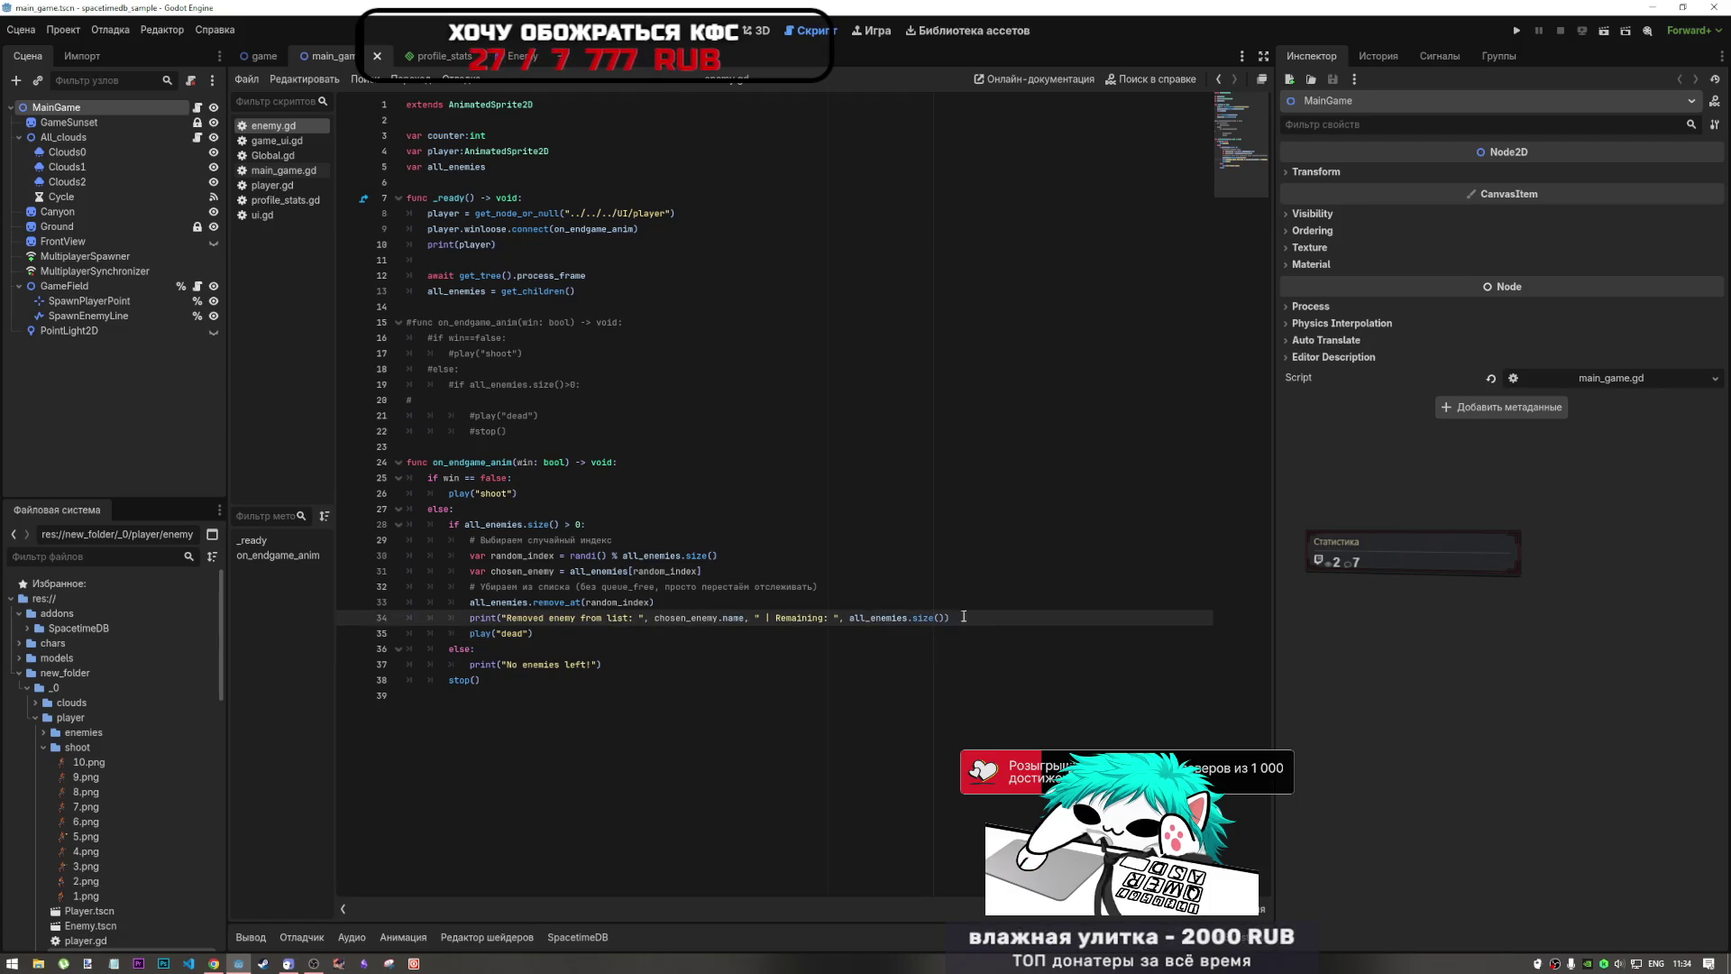
{"action": "left_click_drag", "start_coordinate": [962, 620], "coordinate": [740, 619]}
{"action": "left_click", "coordinate": [498, 619]}
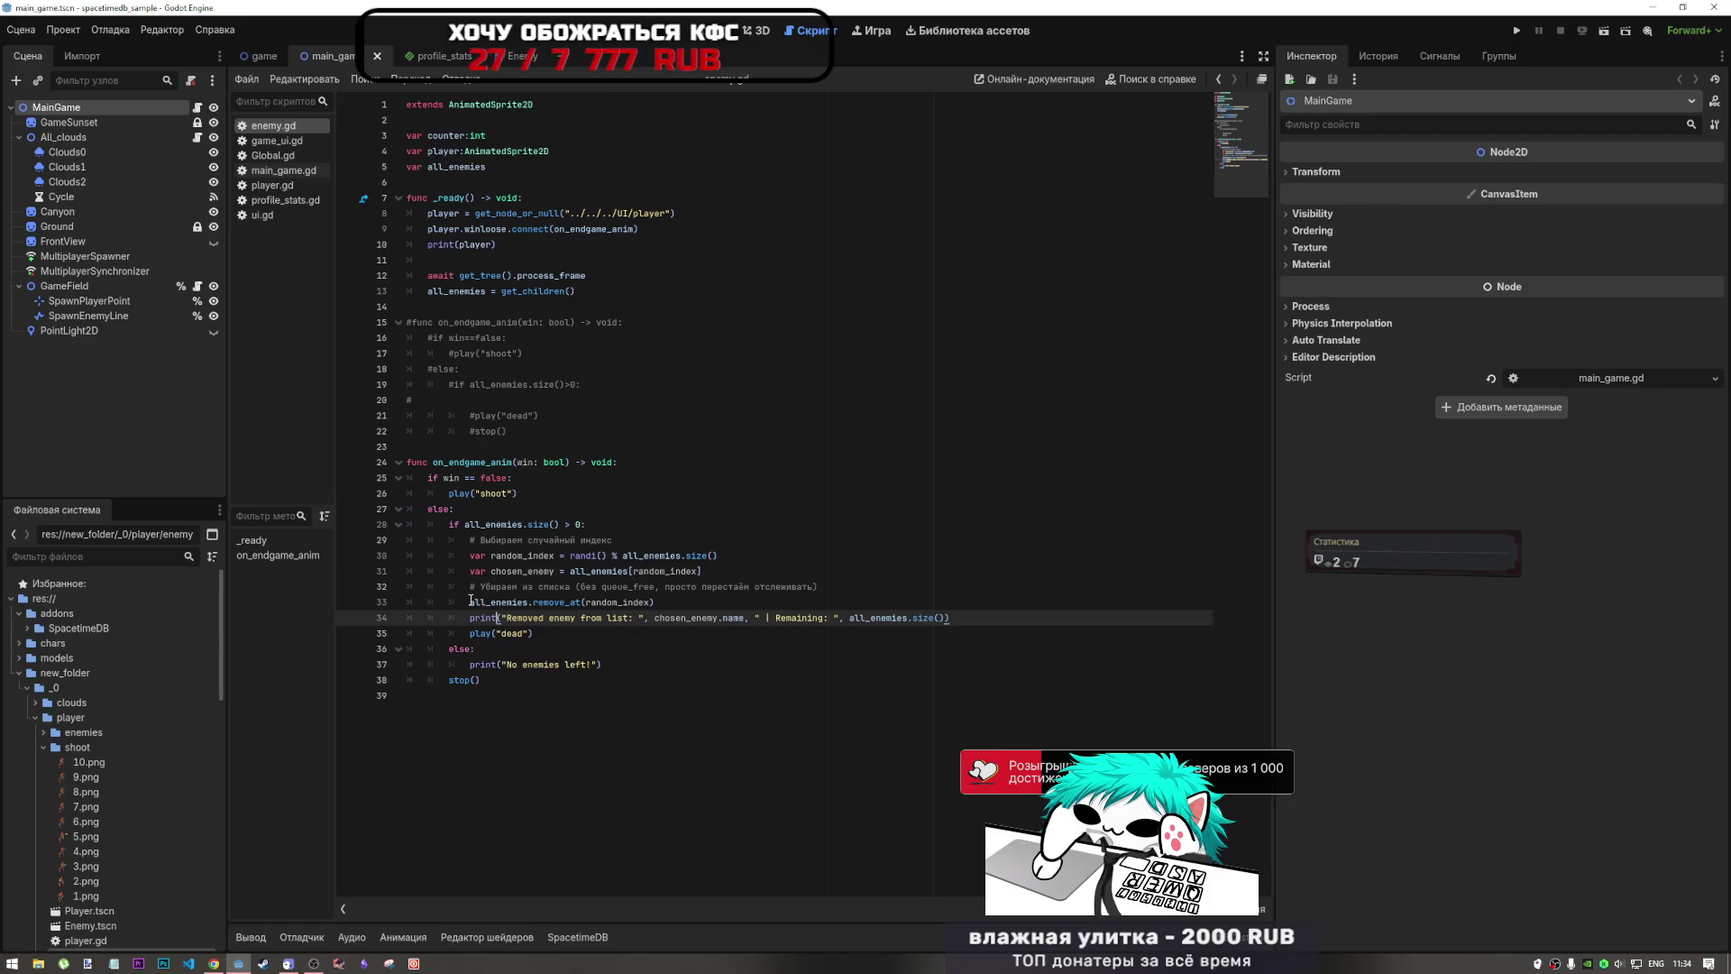
Step: Delete the Russian comments on the list-removal and random-index lines
{"action": "left_click_drag", "start_coordinate": [471, 600], "coordinate": [816, 570]}
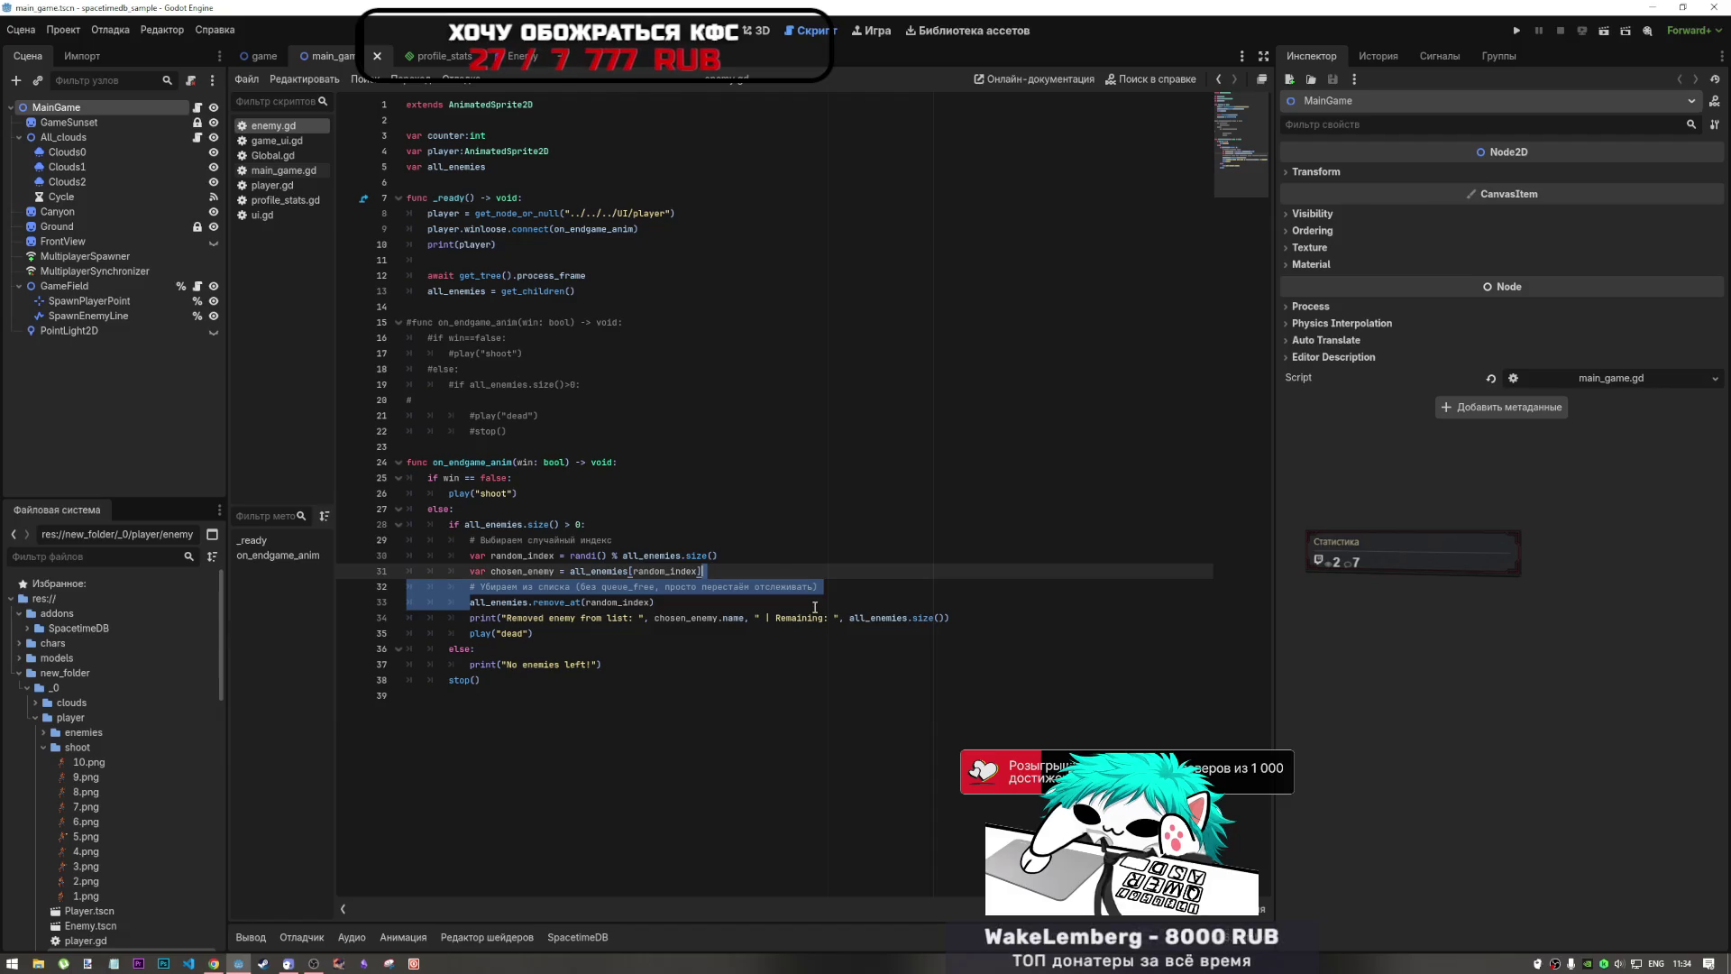
{"action": "key", "text": "BackSpace"}
{"action": "key", "text": "Return"}
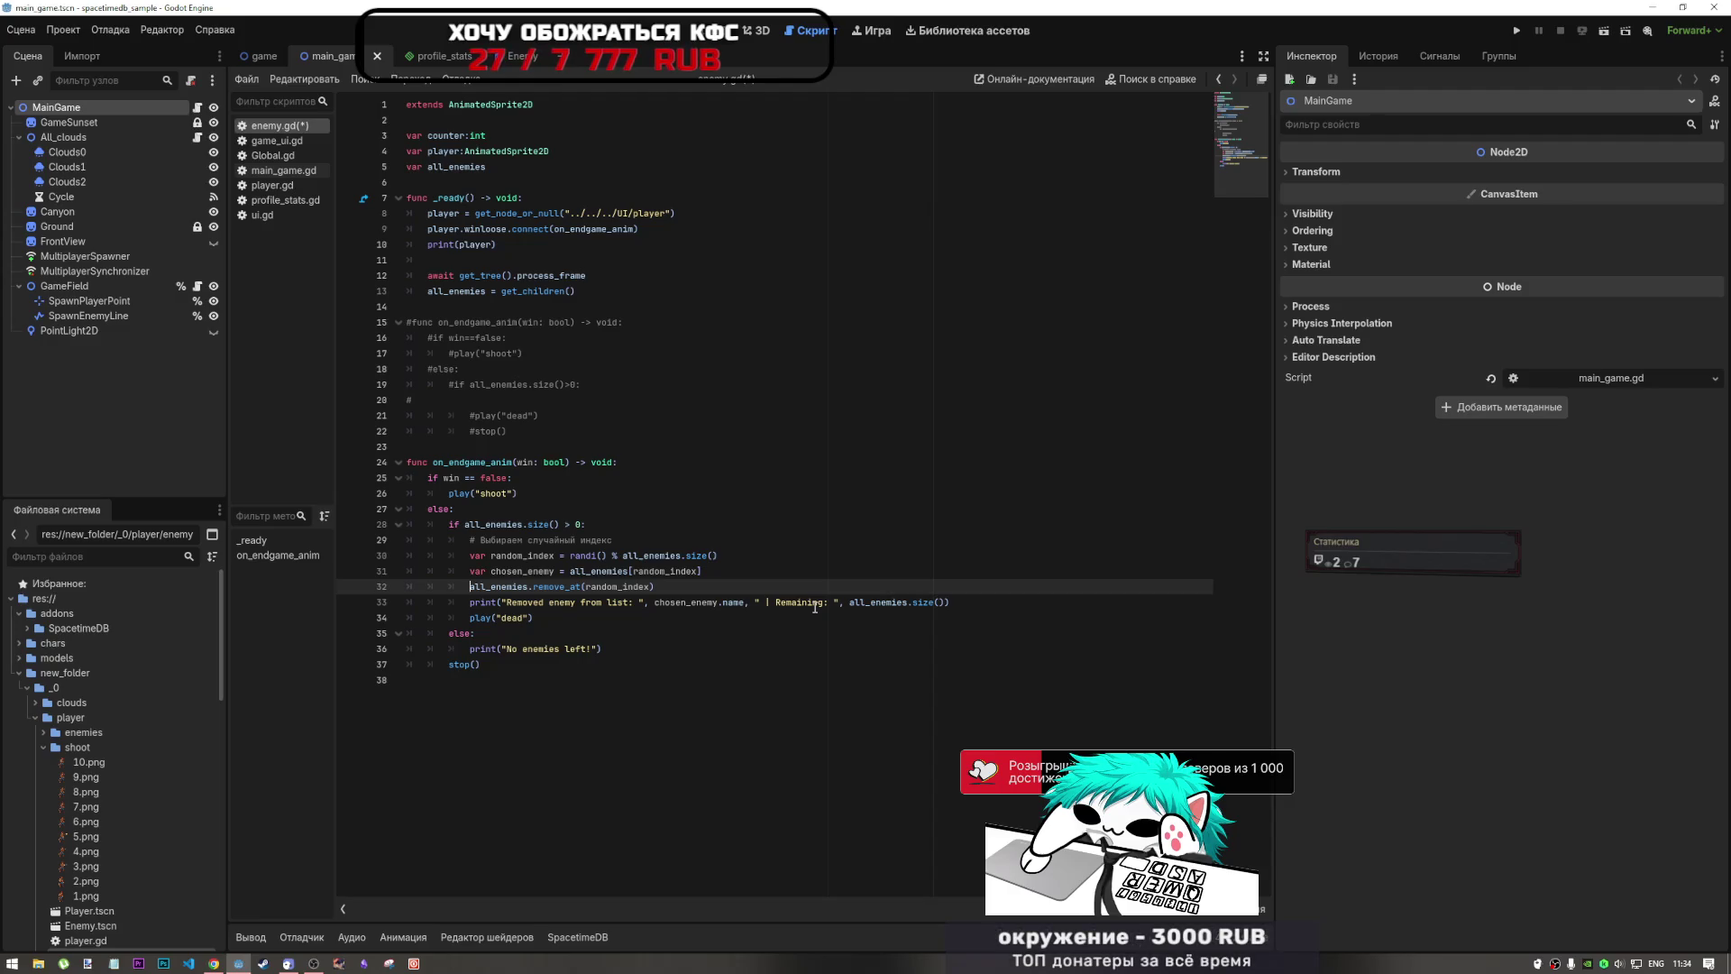
{"action": "left_click", "coordinate": [656, 555]}
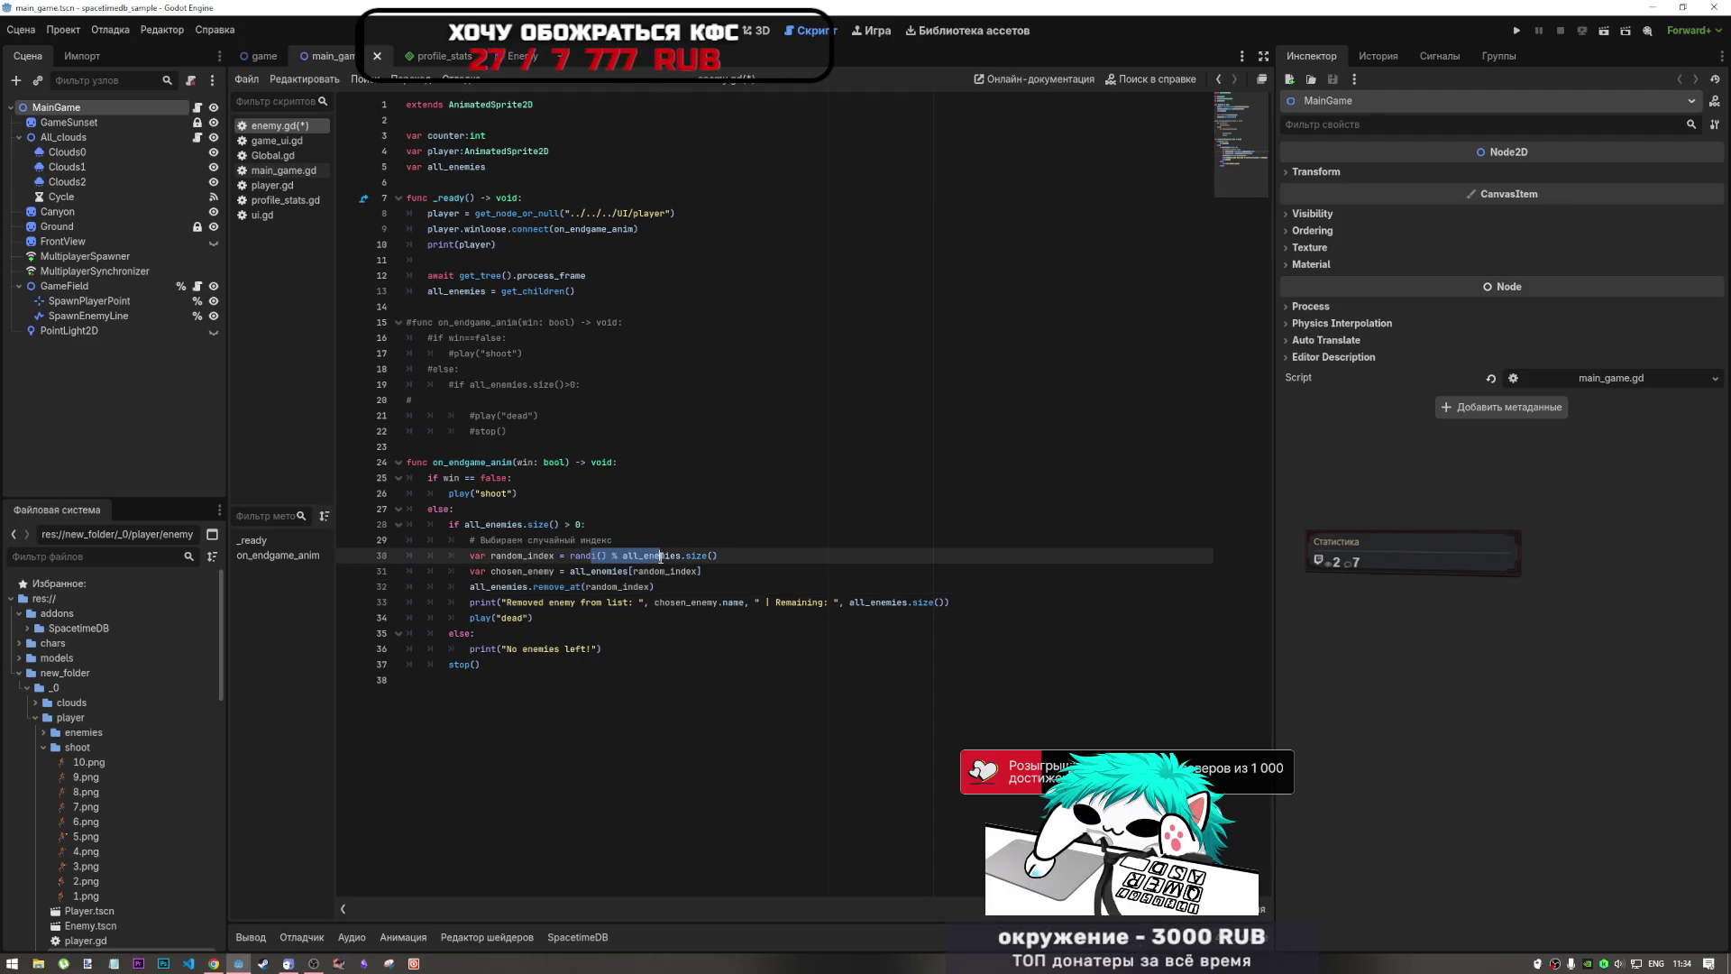
{"action": "key", "text": "Up"}
{"action": "left_click", "coordinate": [407, 539], "text": "shift"}
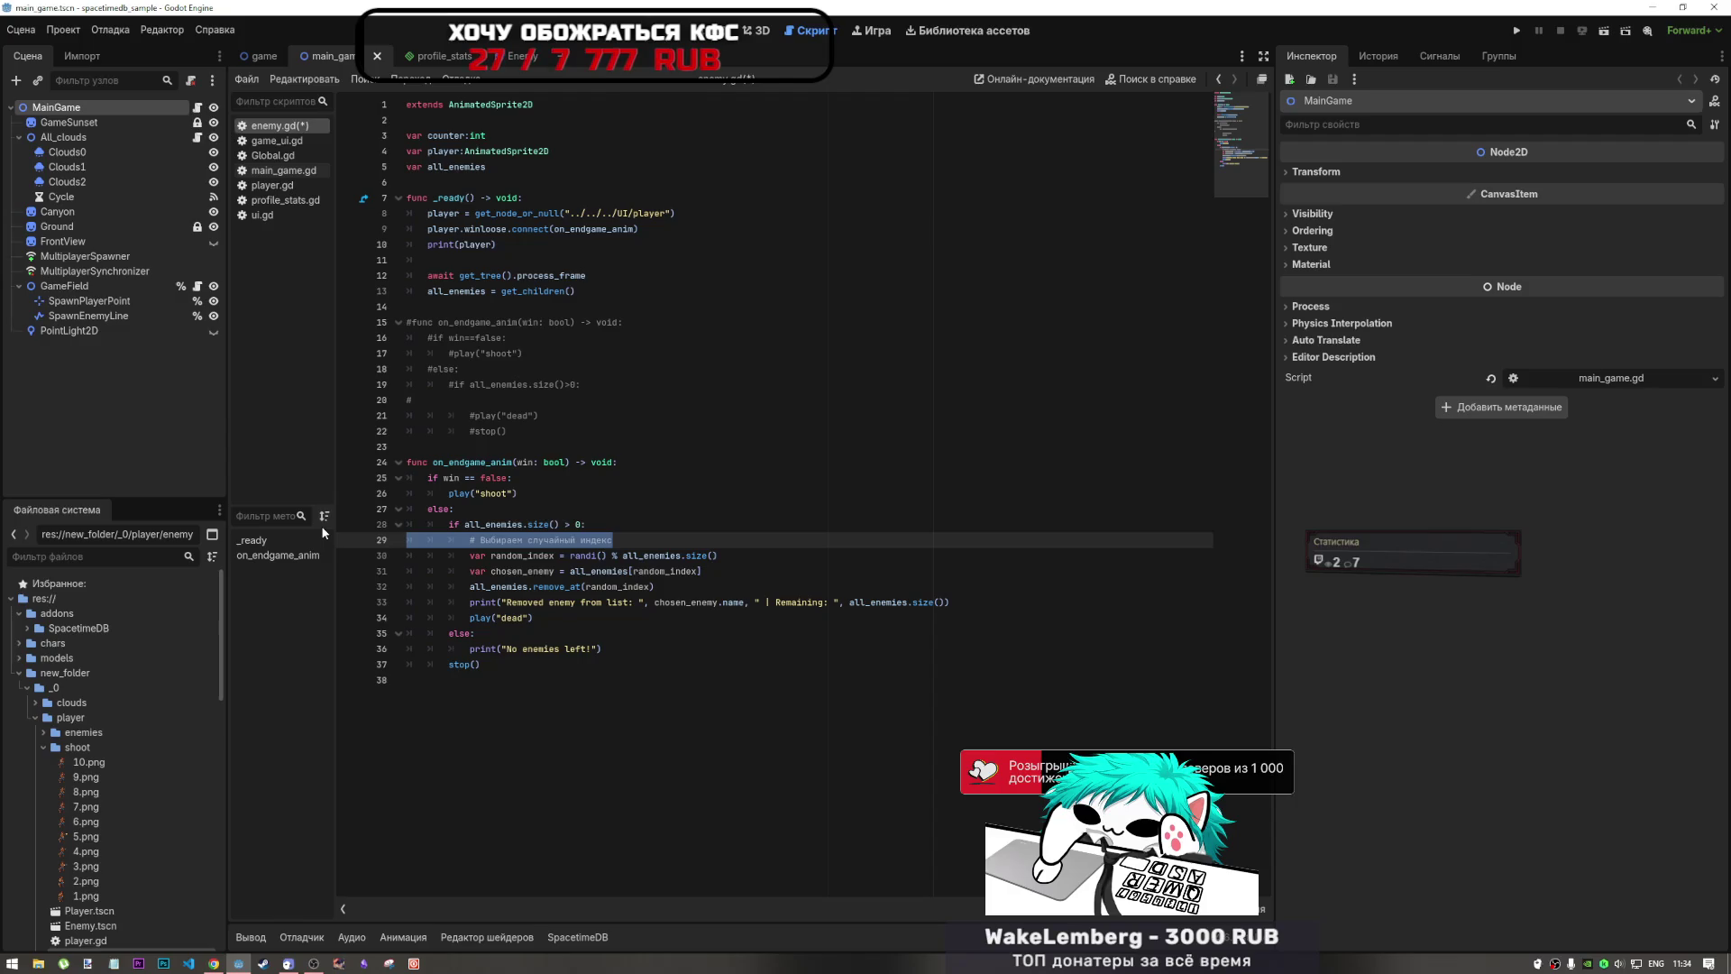
{"action": "key", "text": "BackSpace"}
{"action": "key", "text": "BackSpace"}
Step: Save the script, then delete the commented-out old on_endgame_anim block on lines 15–22
{"action": "key", "text": "ctrl+s"}
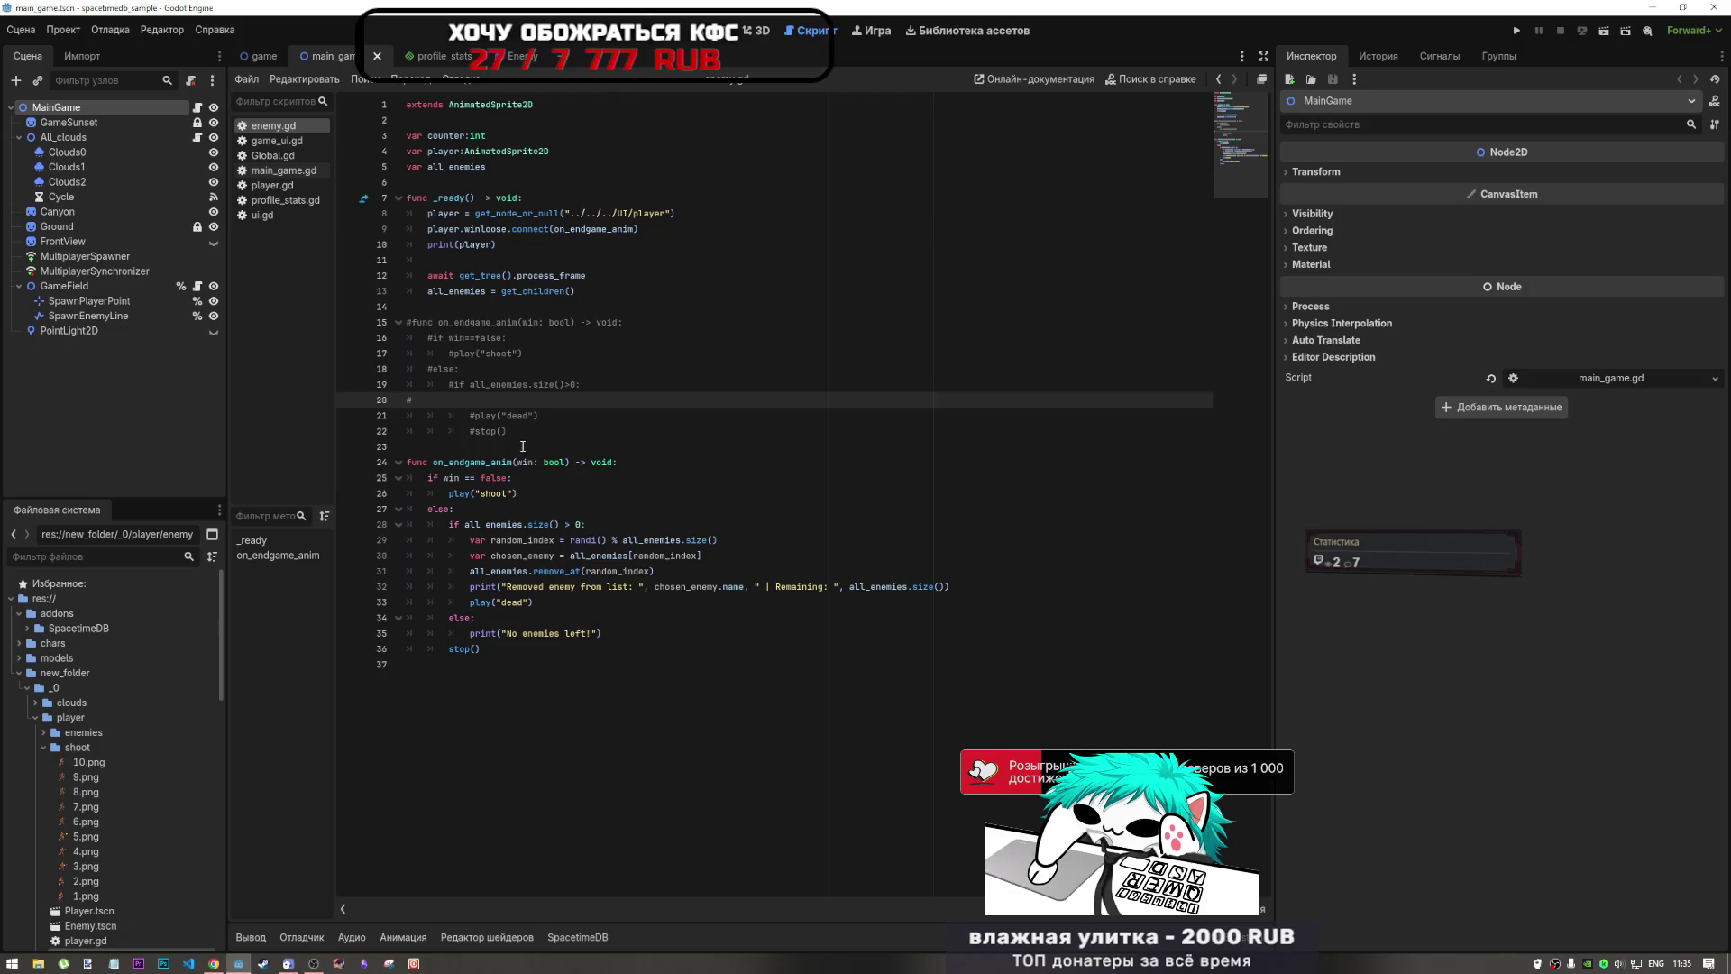
{"action": "left_click_drag", "start_coordinate": [379, 447], "coordinate": [341, 306]}
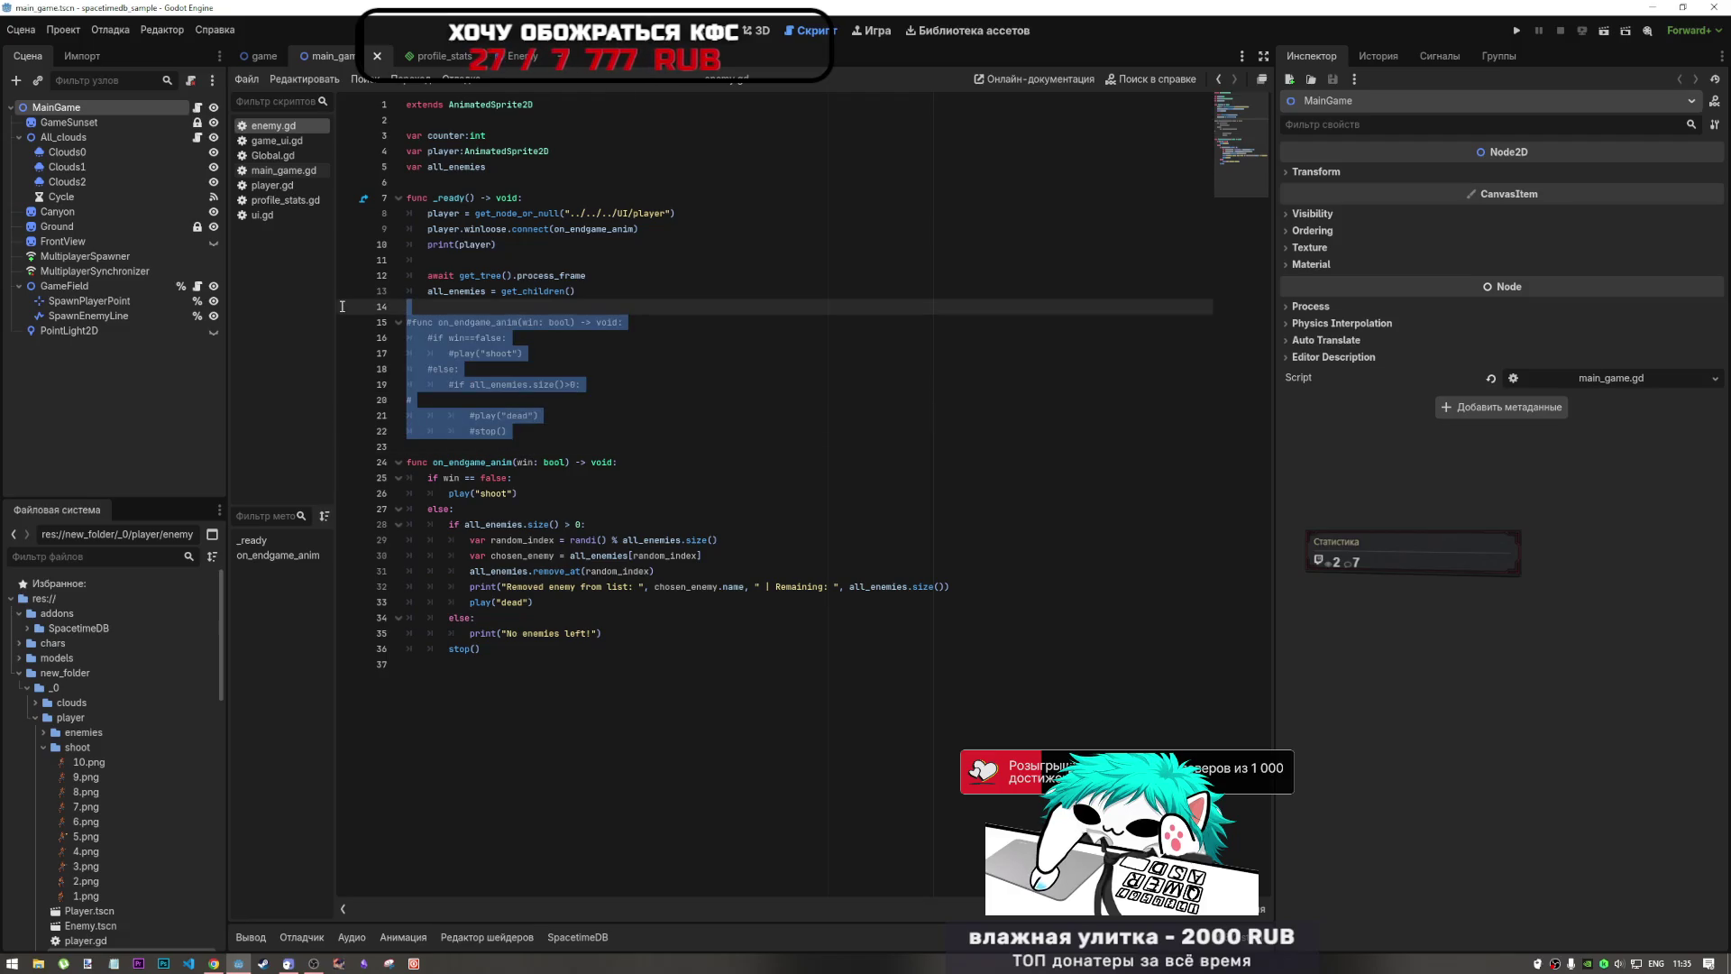
{"action": "key", "text": "BackSpace"}
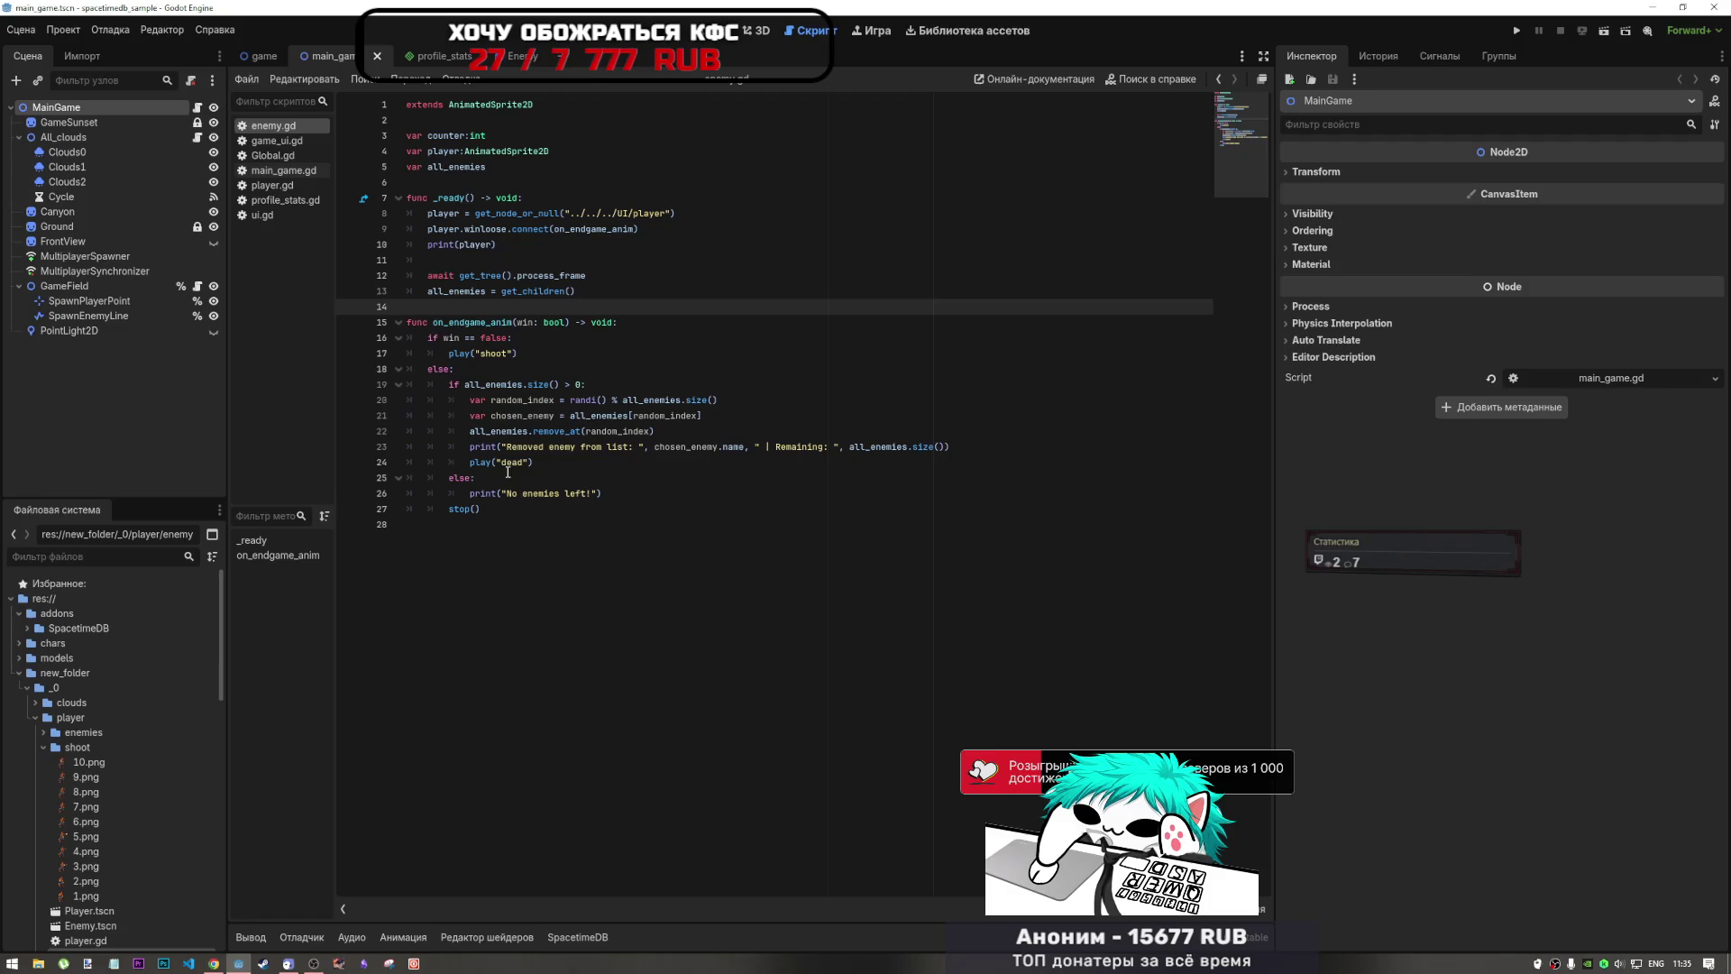
Step: Save enemy.gd and select the player references on lines 4 and 8
{"action": "left_click", "coordinate": [618, 261]}
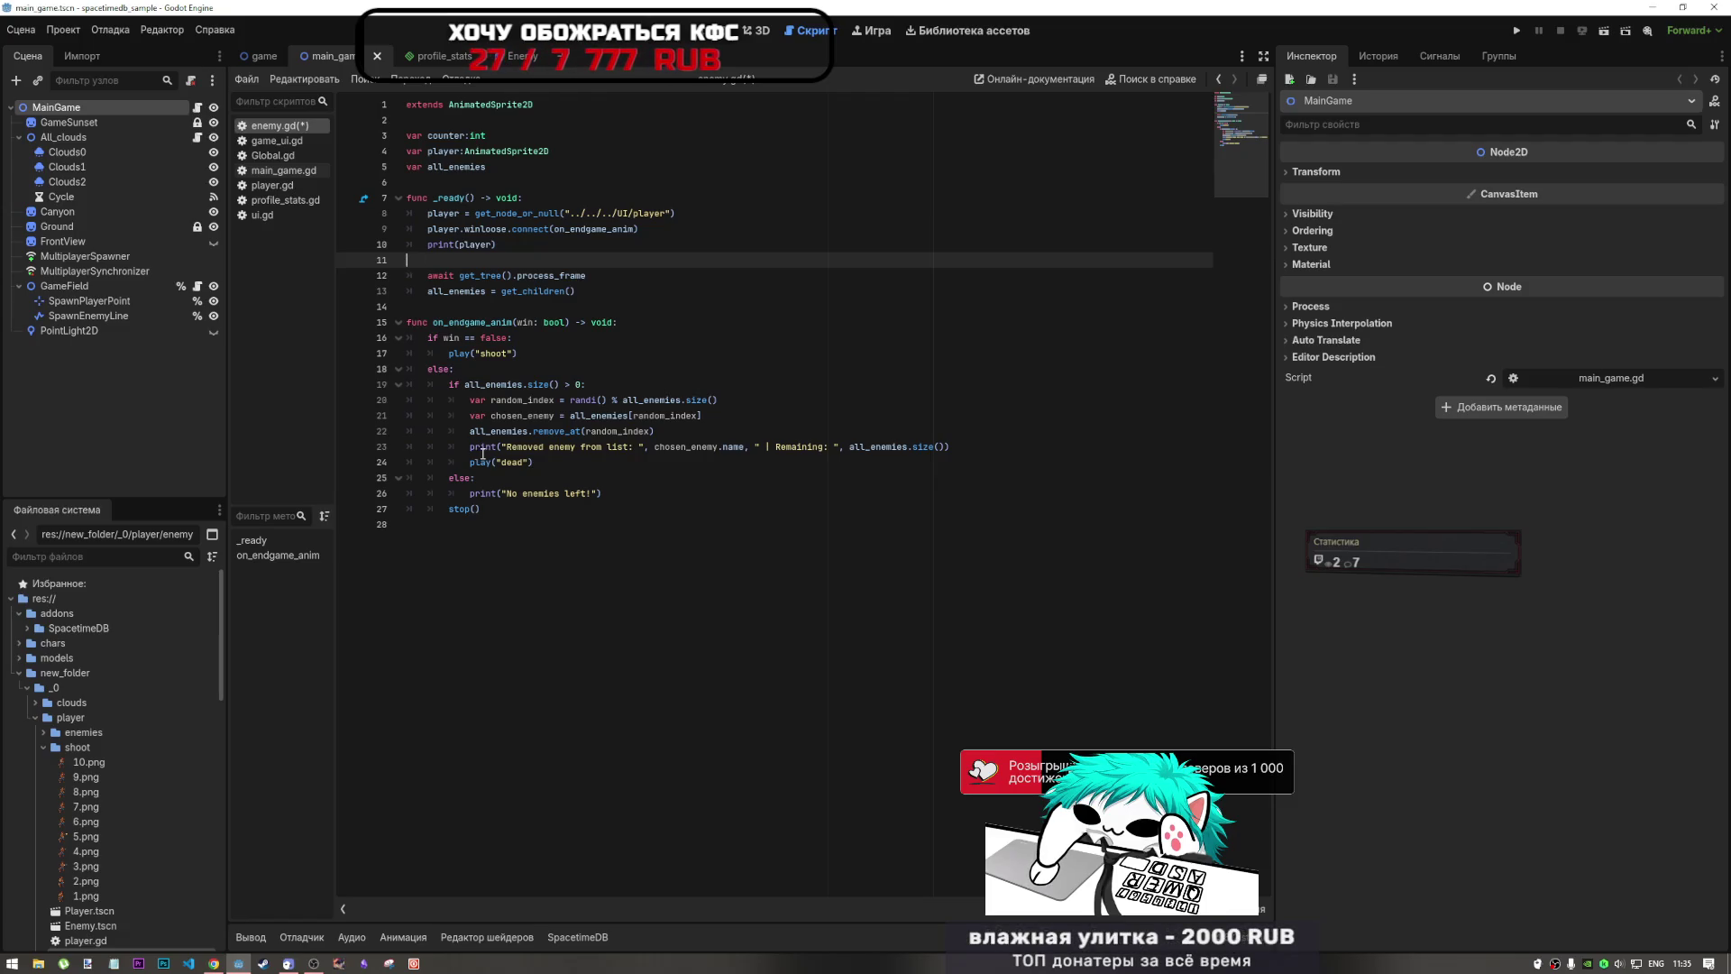
{"action": "key", "text": "ctrl+s"}
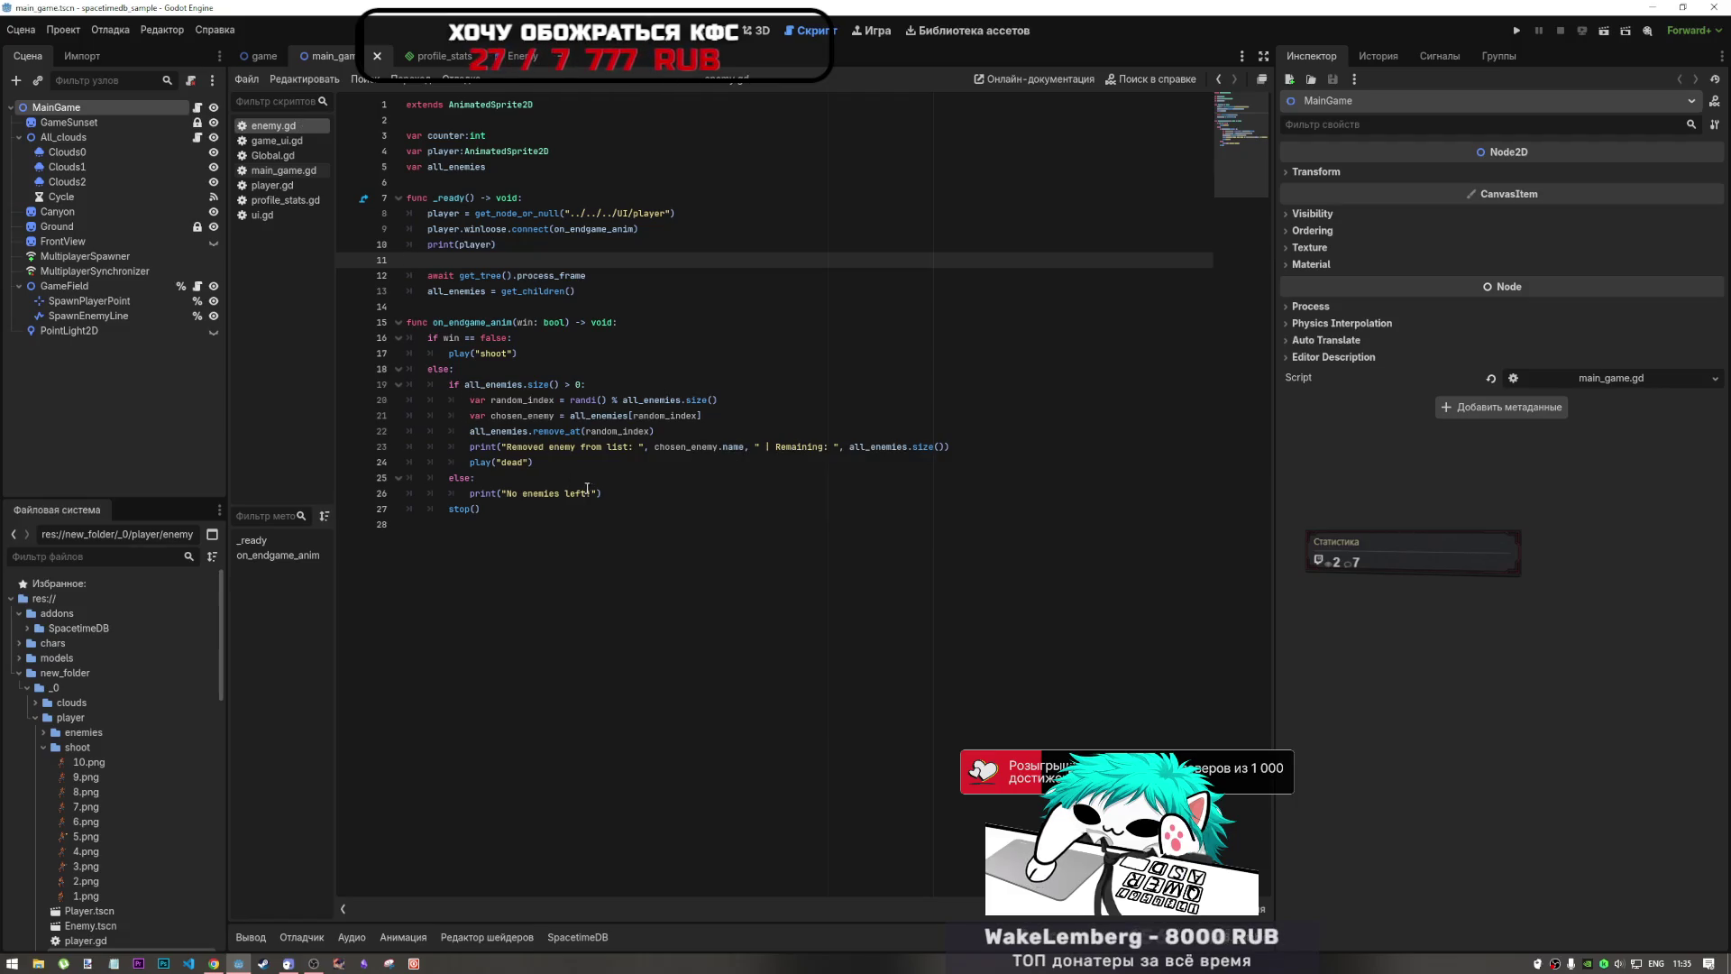
{"action": "left_click_drag", "start_coordinate": [458, 151], "coordinate": [423, 152]}
{"action": "left_click_drag", "start_coordinate": [458, 214], "coordinate": [428, 215]}
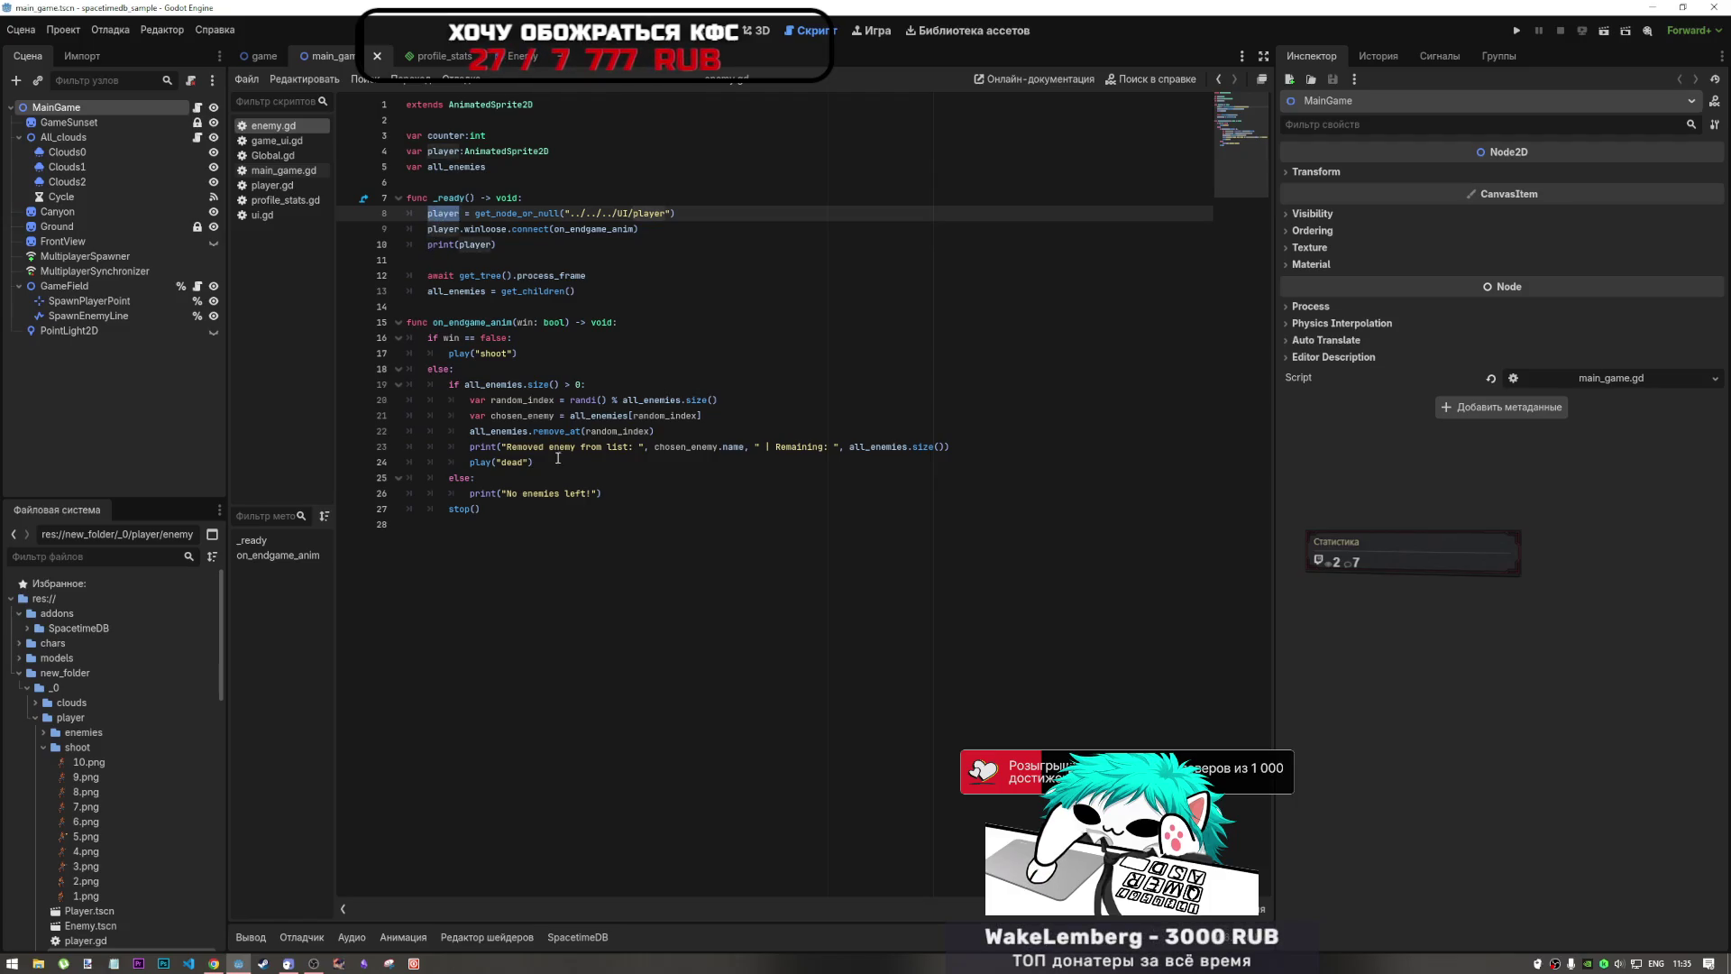
Step: Select the 'No enemies left' print line, undoing an accidental overwrite with 'player'
{"action": "left_click_drag", "start_coordinate": [601, 494], "coordinate": [469, 493]}
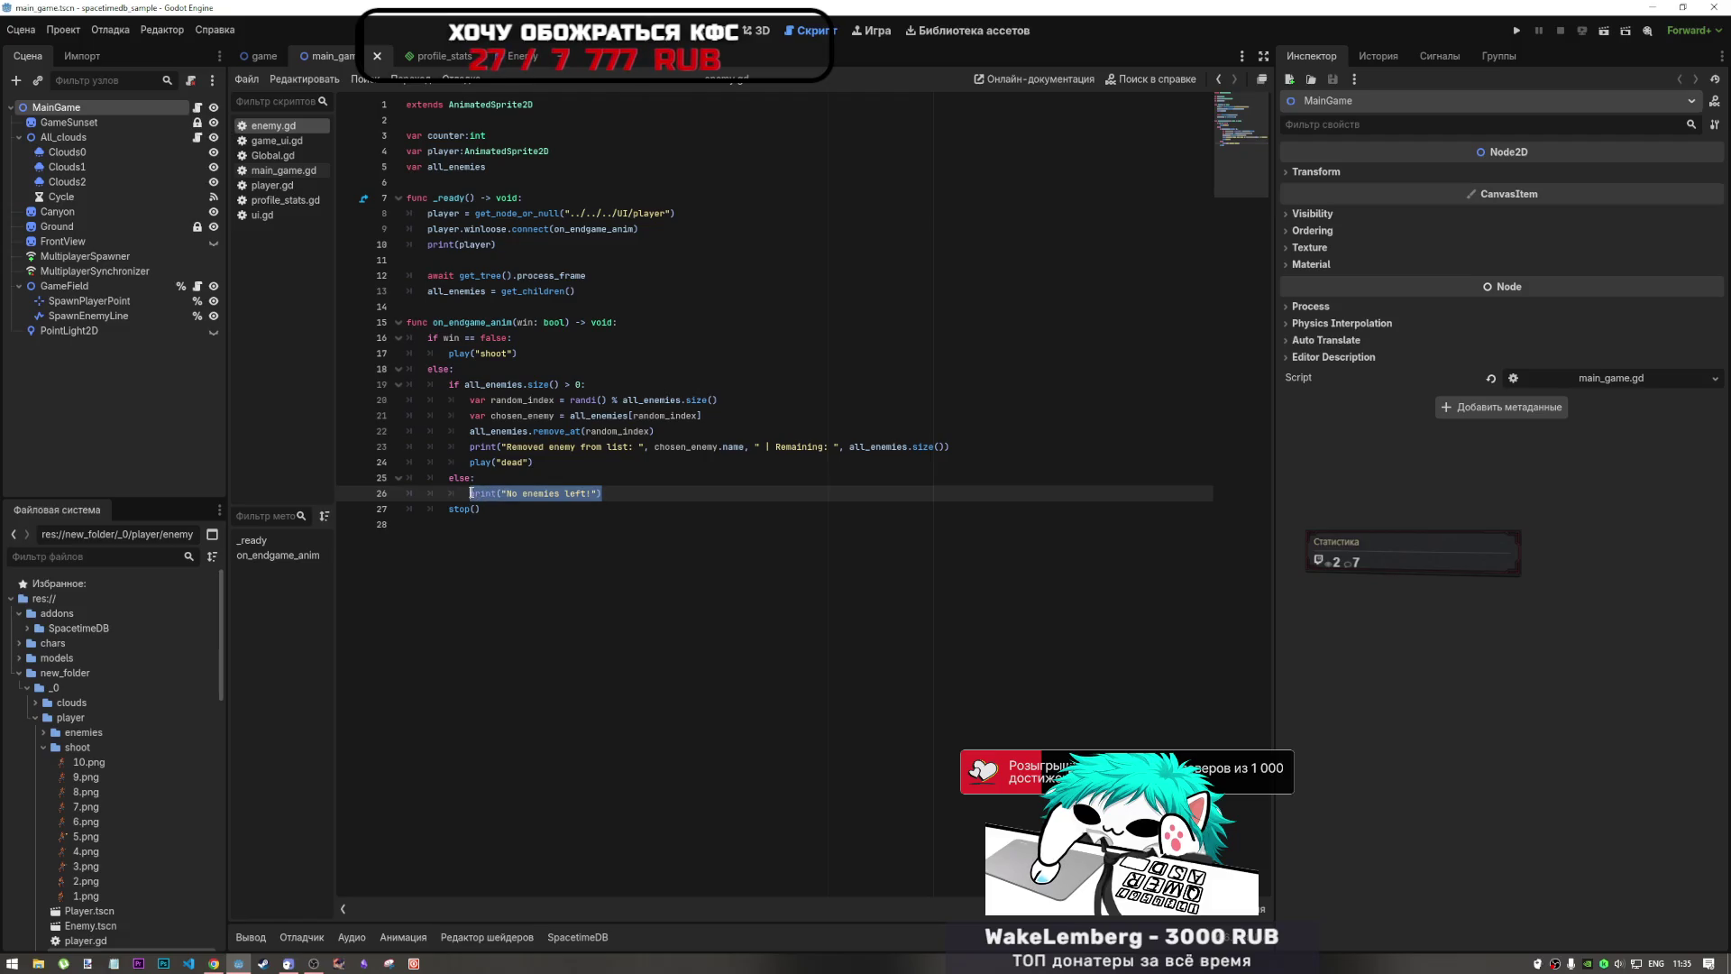
{"action": "type", "text": "player"}
{"action": "key", "text": "ctrl+z"}
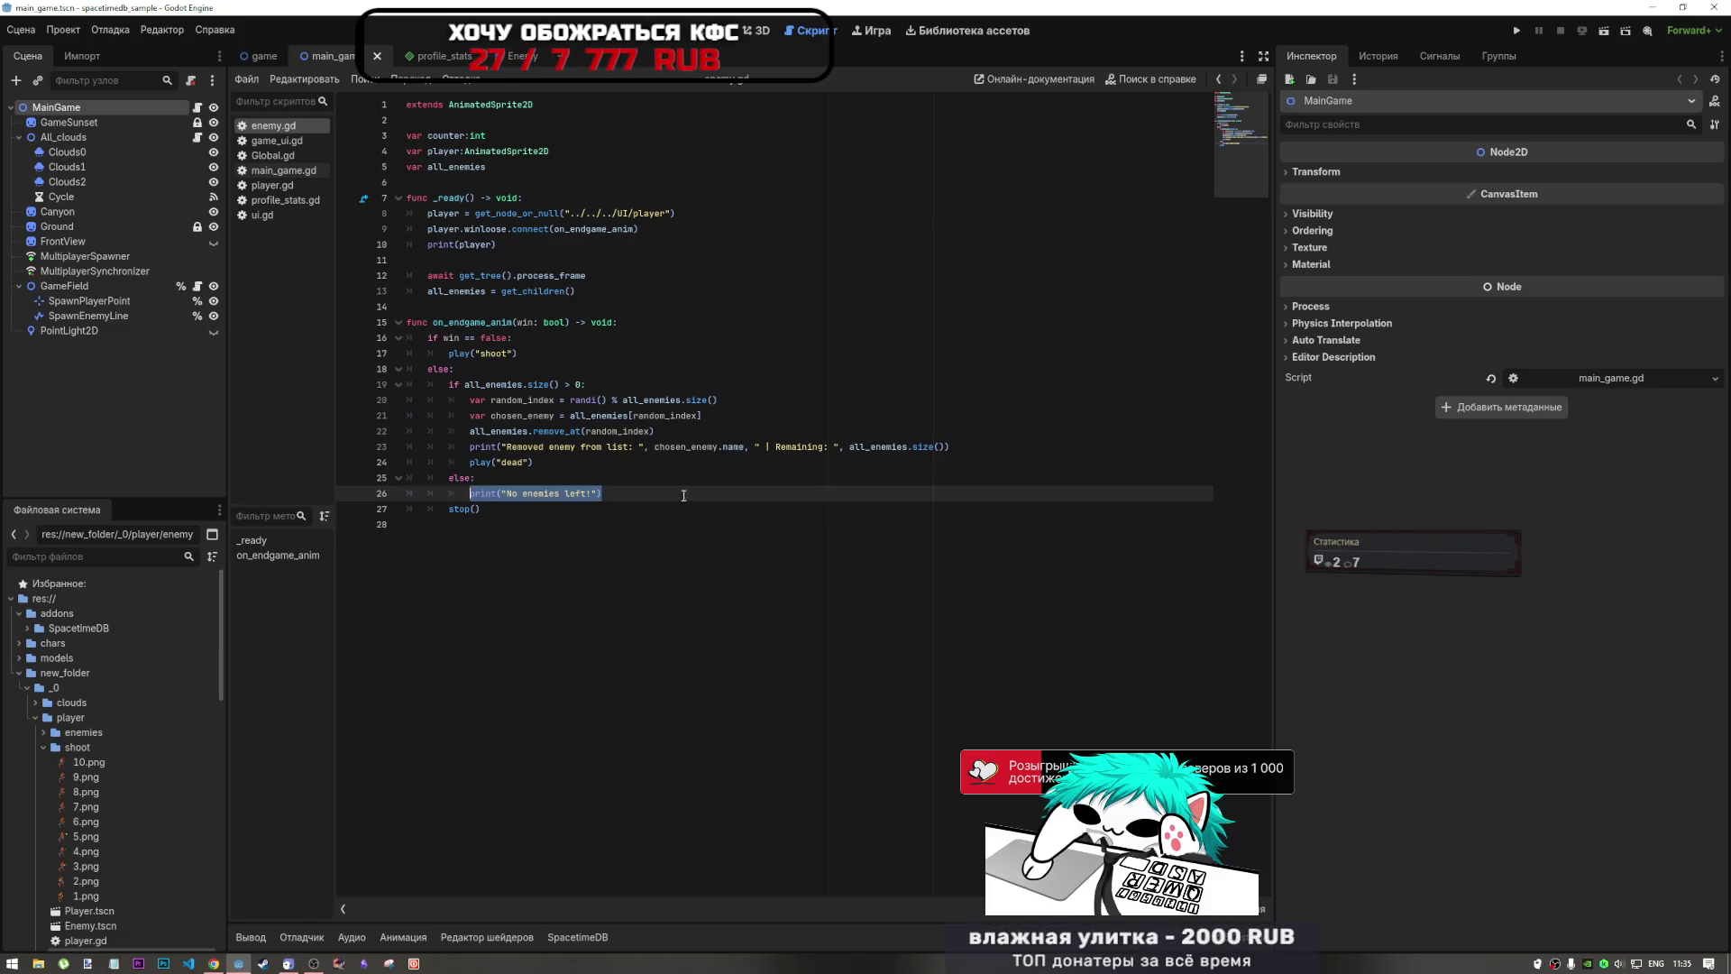
{"action": "left_click", "coordinate": [606, 499]}
{"action": "mouse_move", "coordinate": [606, 493]}
{"action": "left_mouse_down"}
{"action": "mouse_move", "coordinate": [406, 493]}
{"action": "mouse_move", "coordinate": [485, 495]}
{"action": "mouse_move", "coordinate": [468, 493]}
{"action": "left_mouse_up"}
Step: Replace the 'No enemies left' print in the else branch with player.play()
{"action": "key", "text": "BackSpace"}
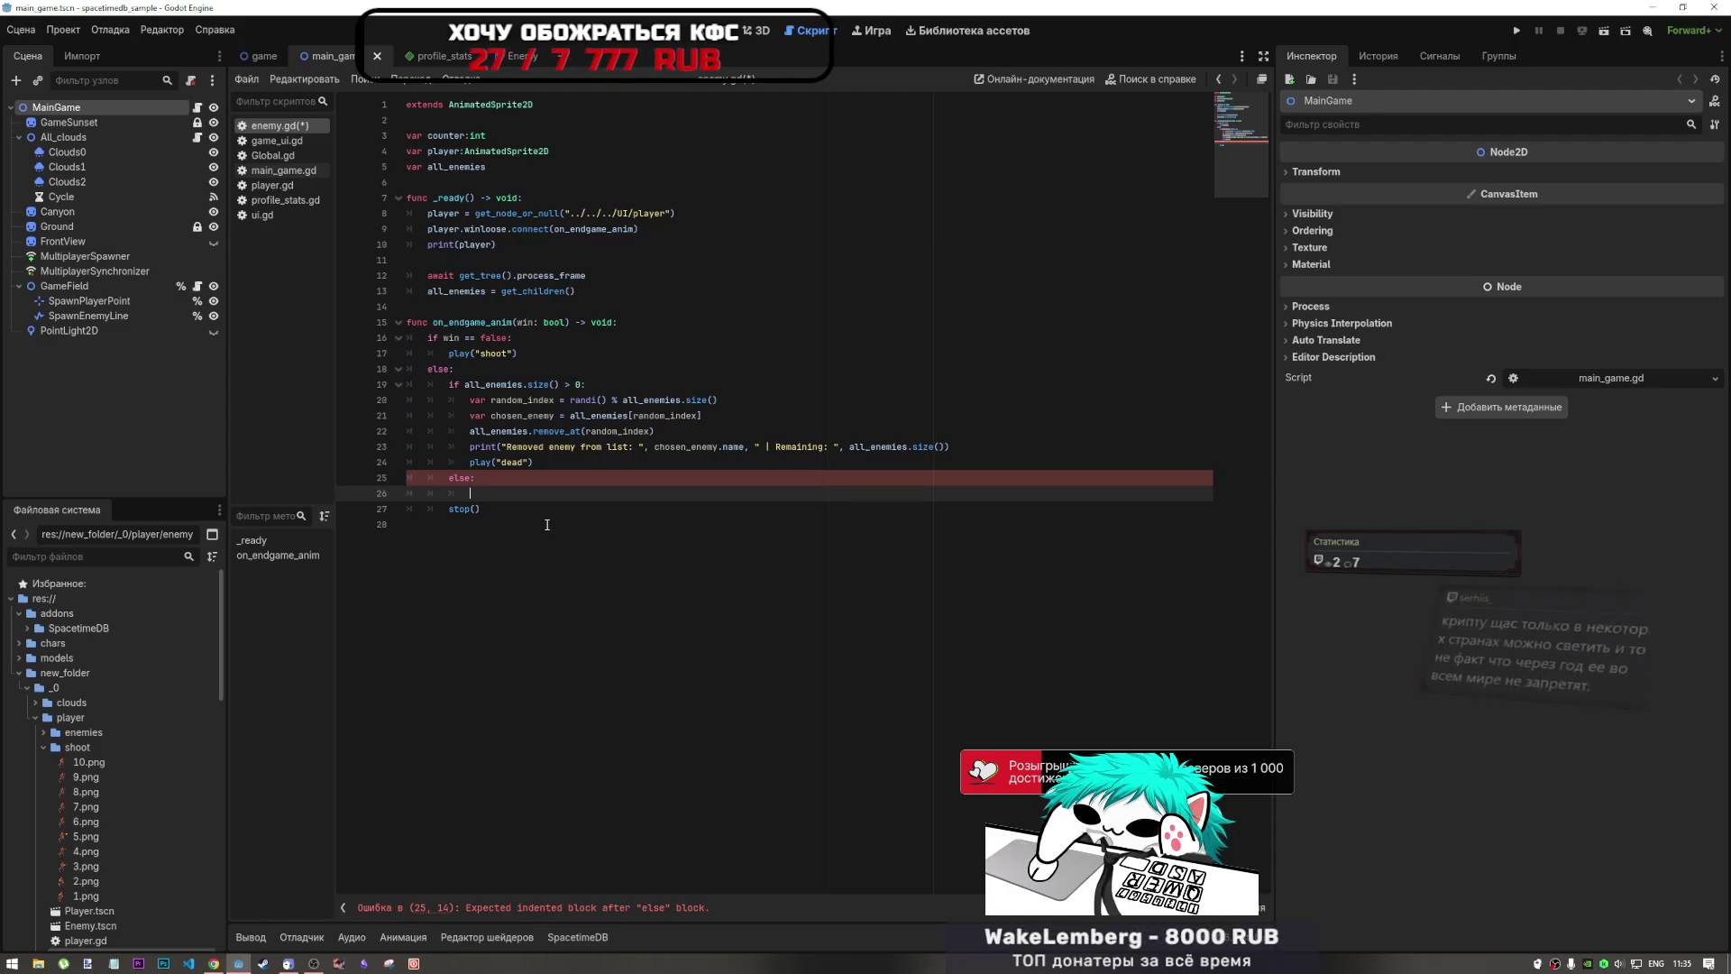
{"action": "type", "text": "player"}
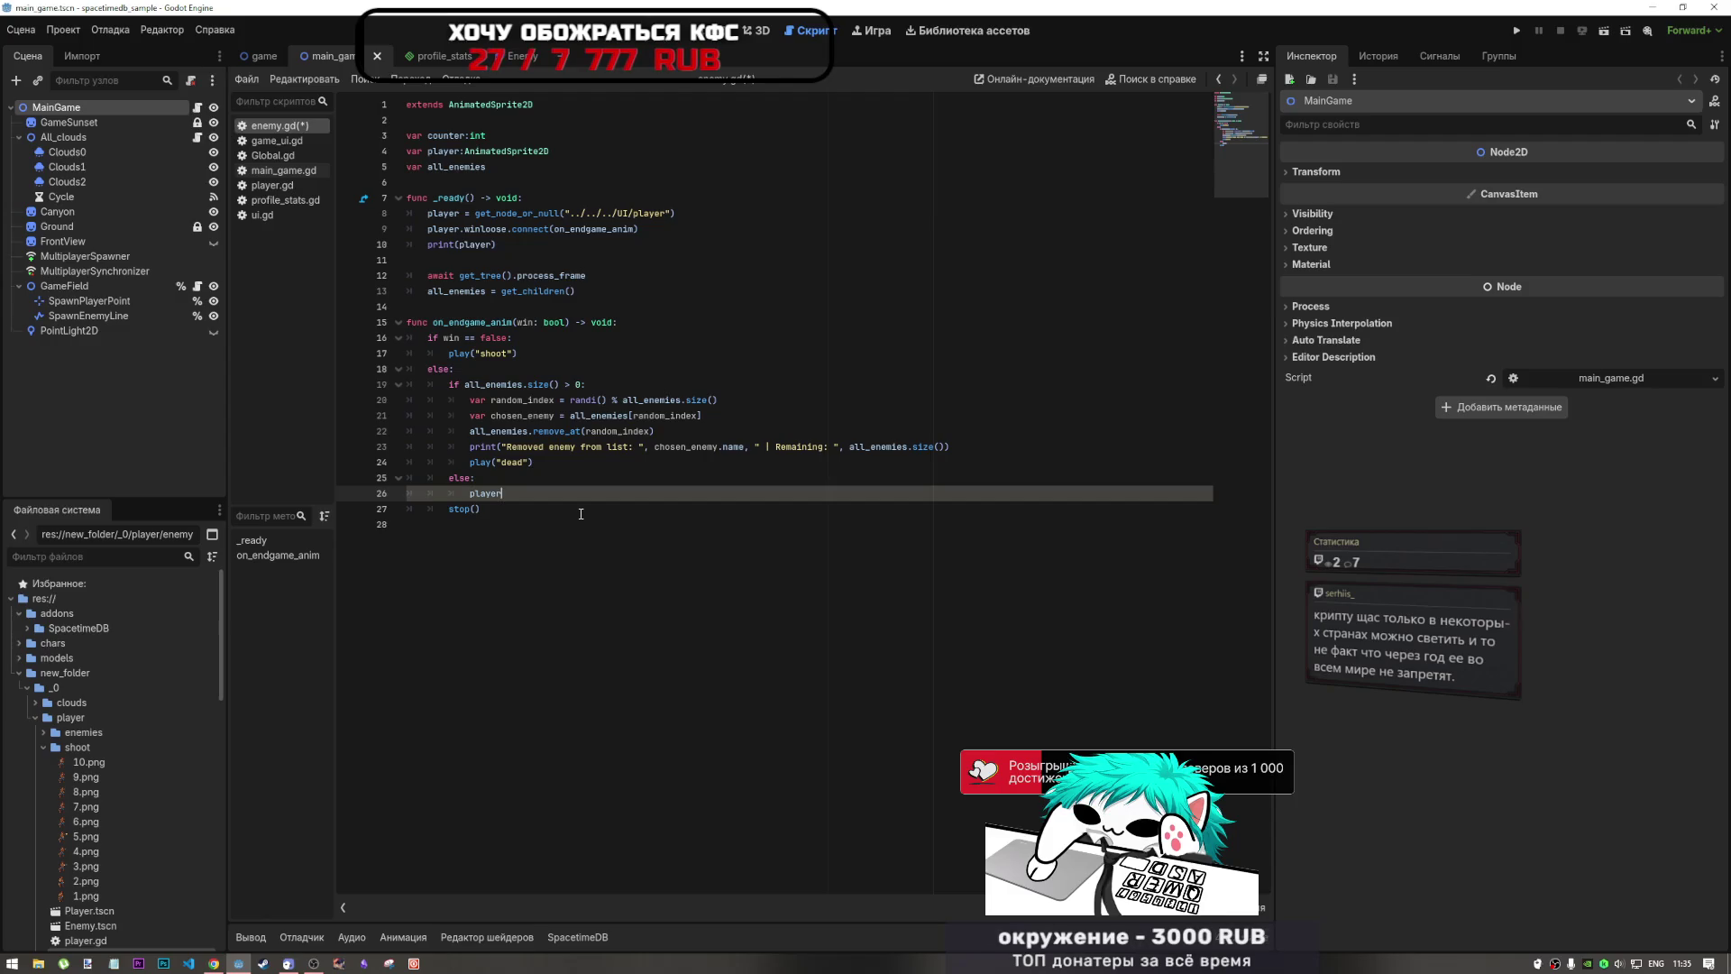
{"action": "type", "text": ".play("}
{"action": "key", "text": "Escape"}
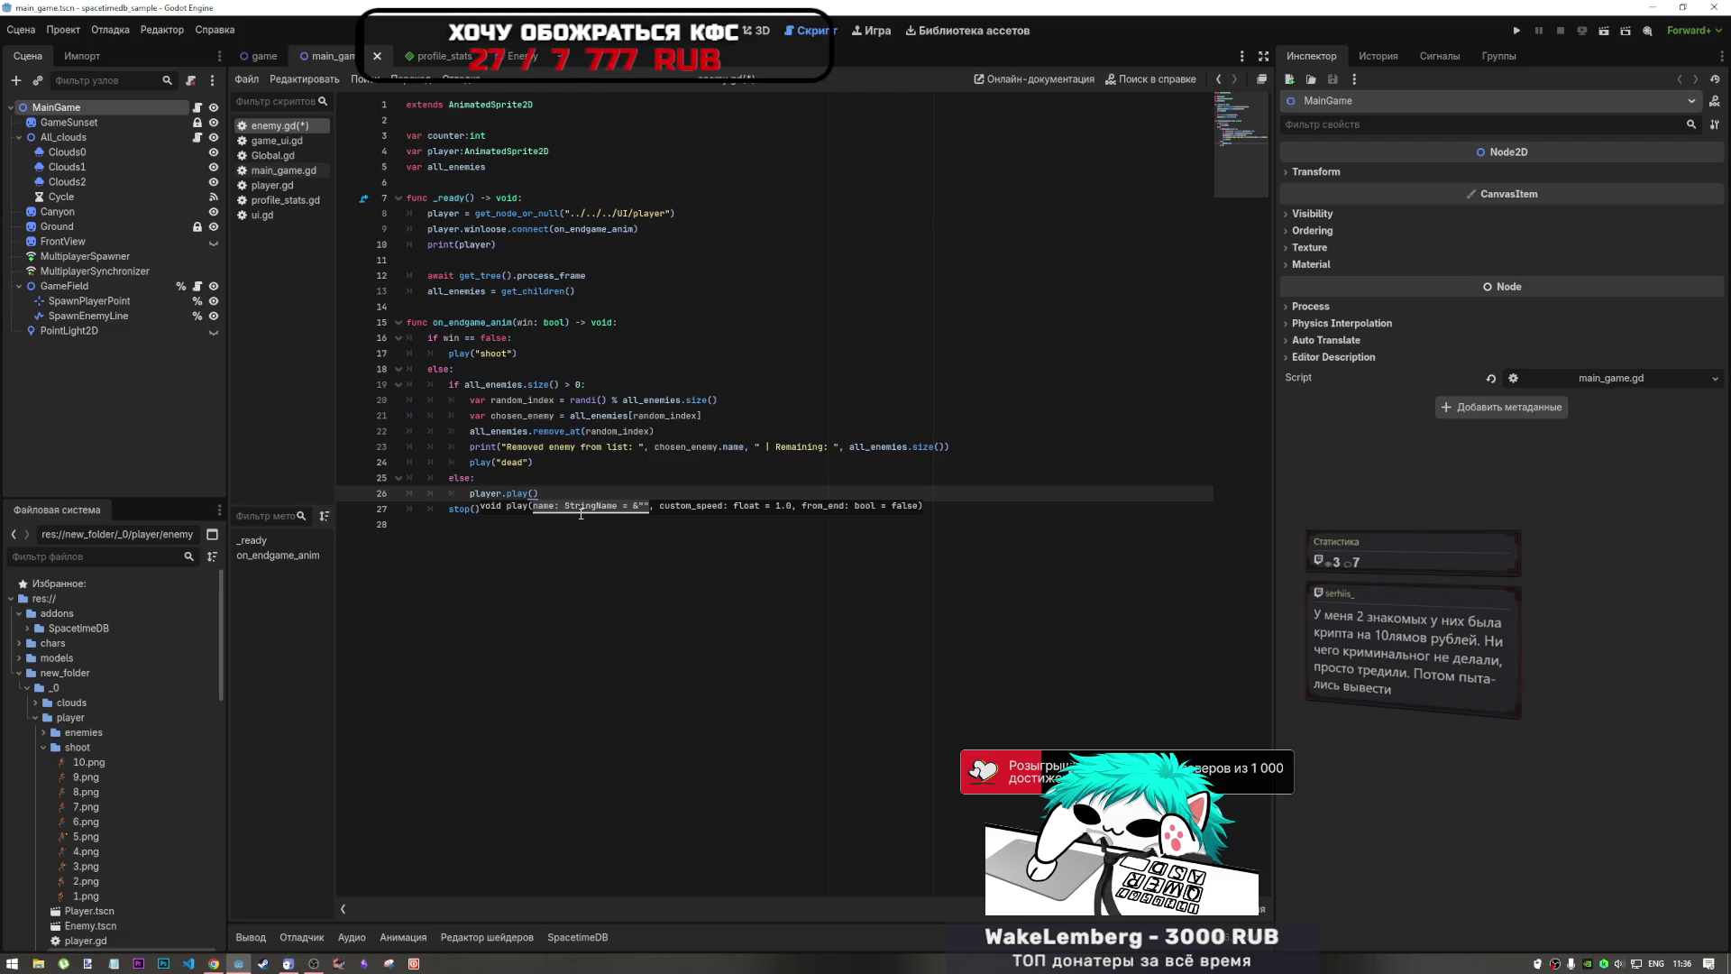
Step: Save enemy.gd with the new player.play() line
{"action": "key", "text": "ctrl+s"}
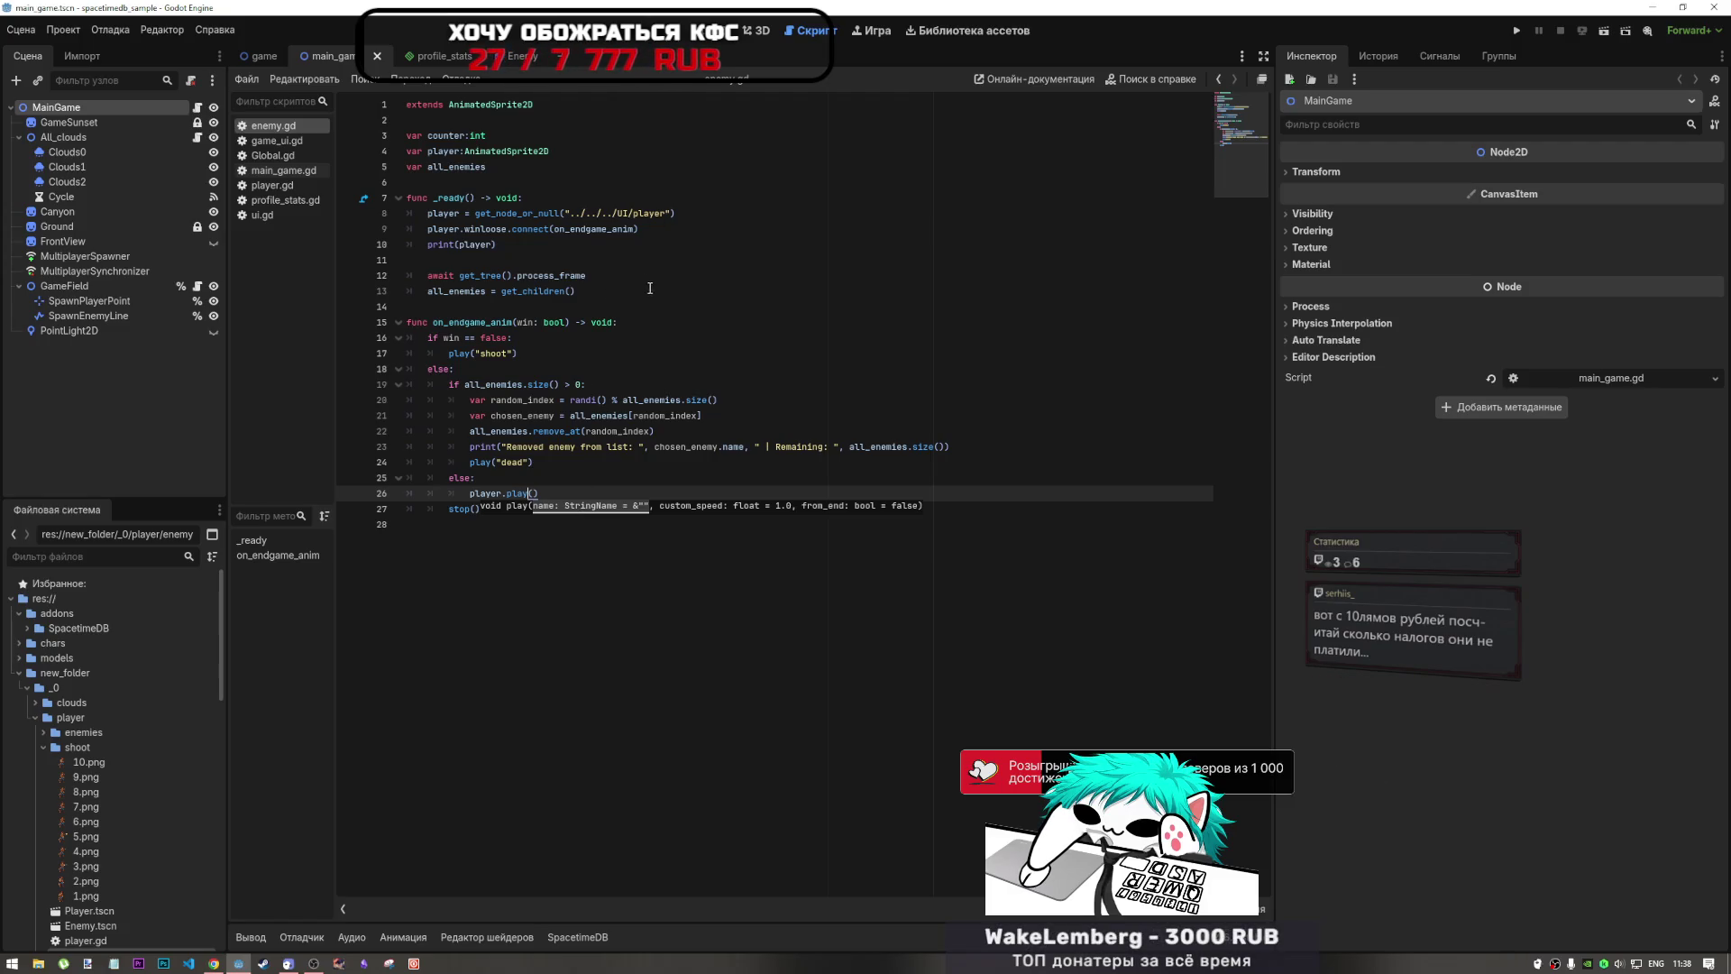
{"action": "left_click", "coordinate": [537, 492]}
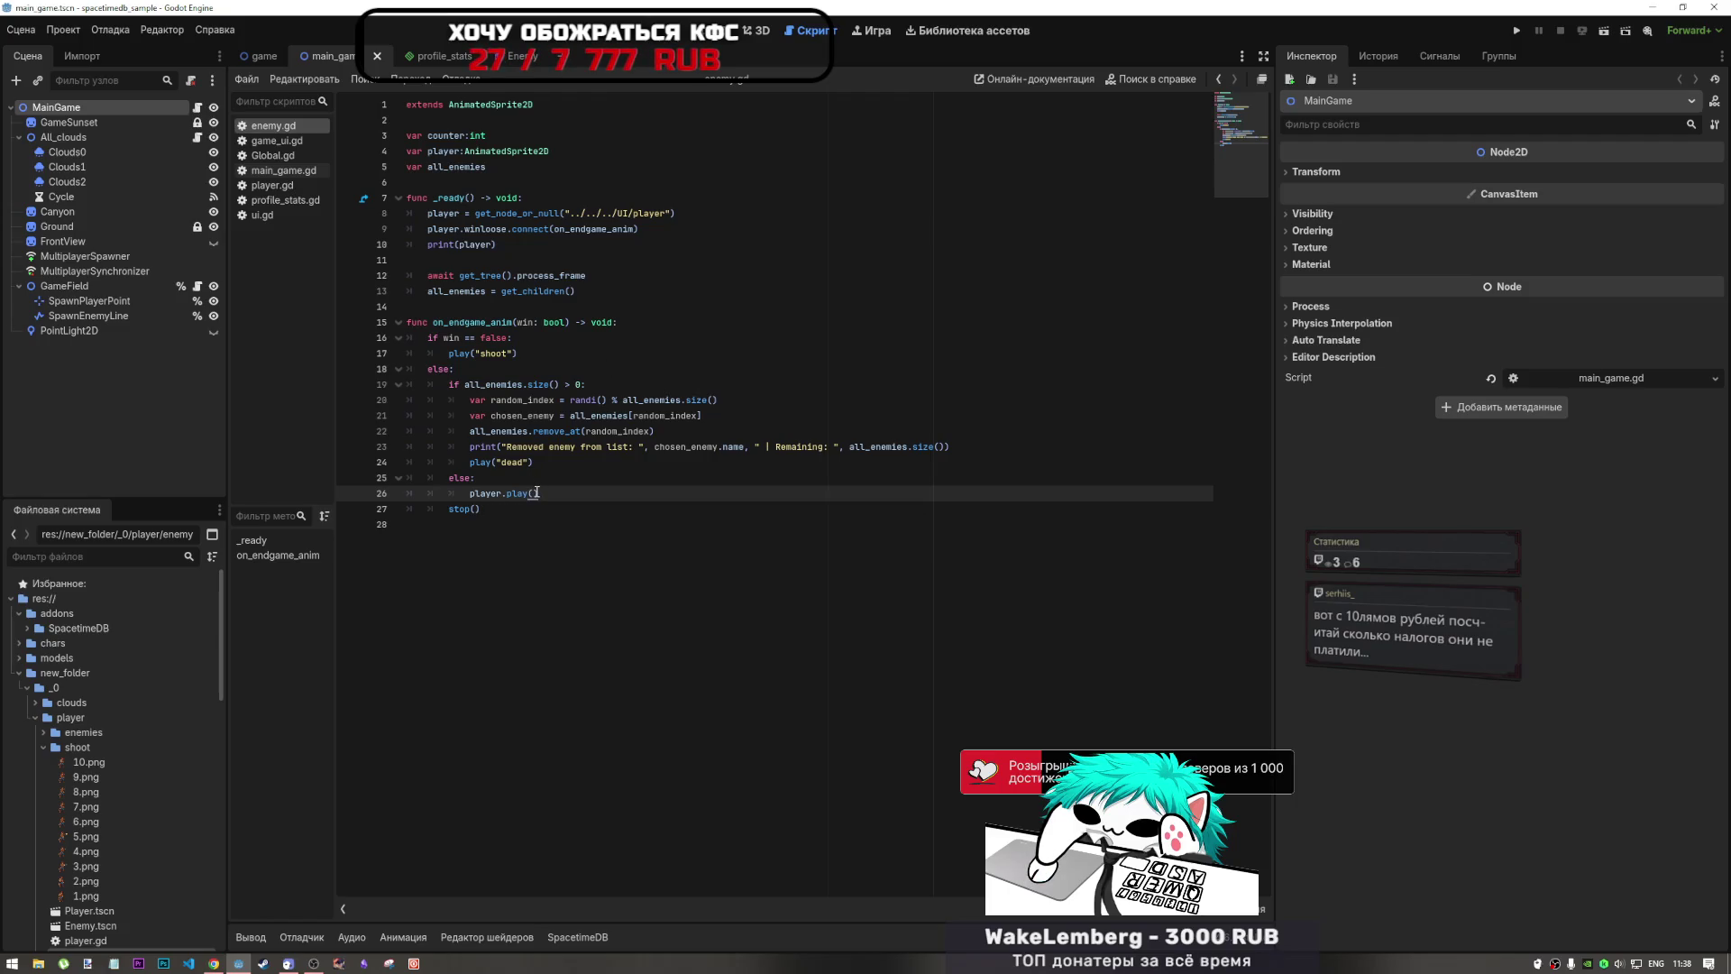
{"action": "left_click", "coordinate": [496, 482]}
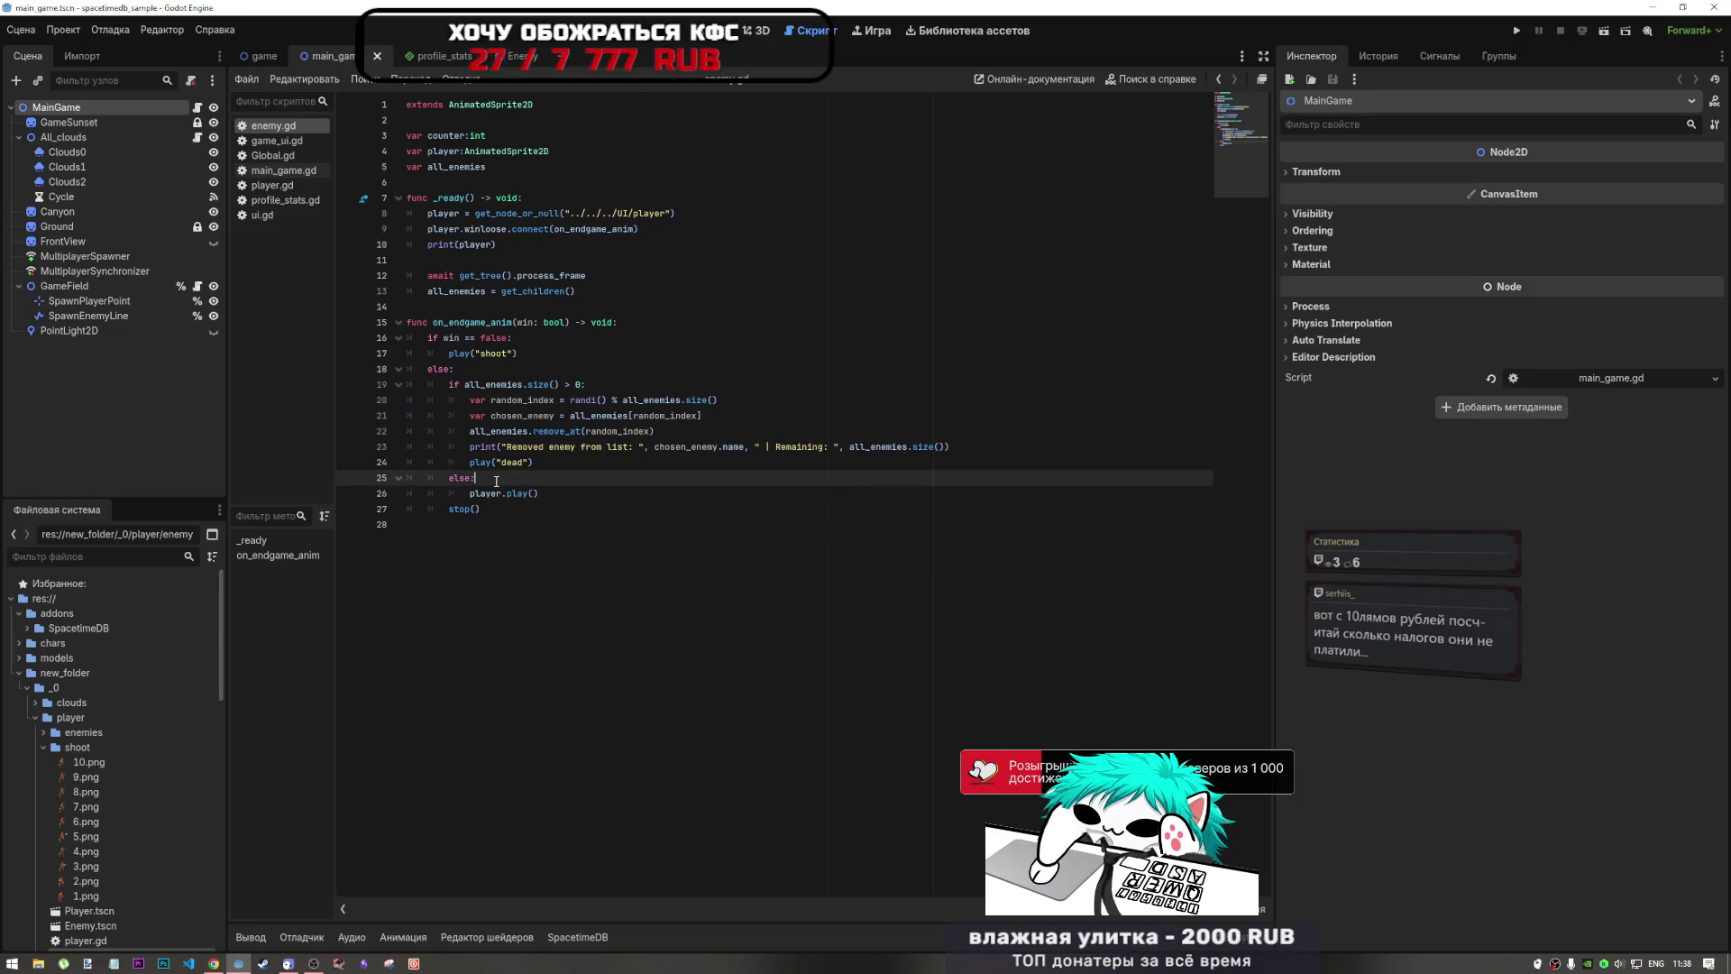
{"action": "left_click", "coordinate": [508, 494]}
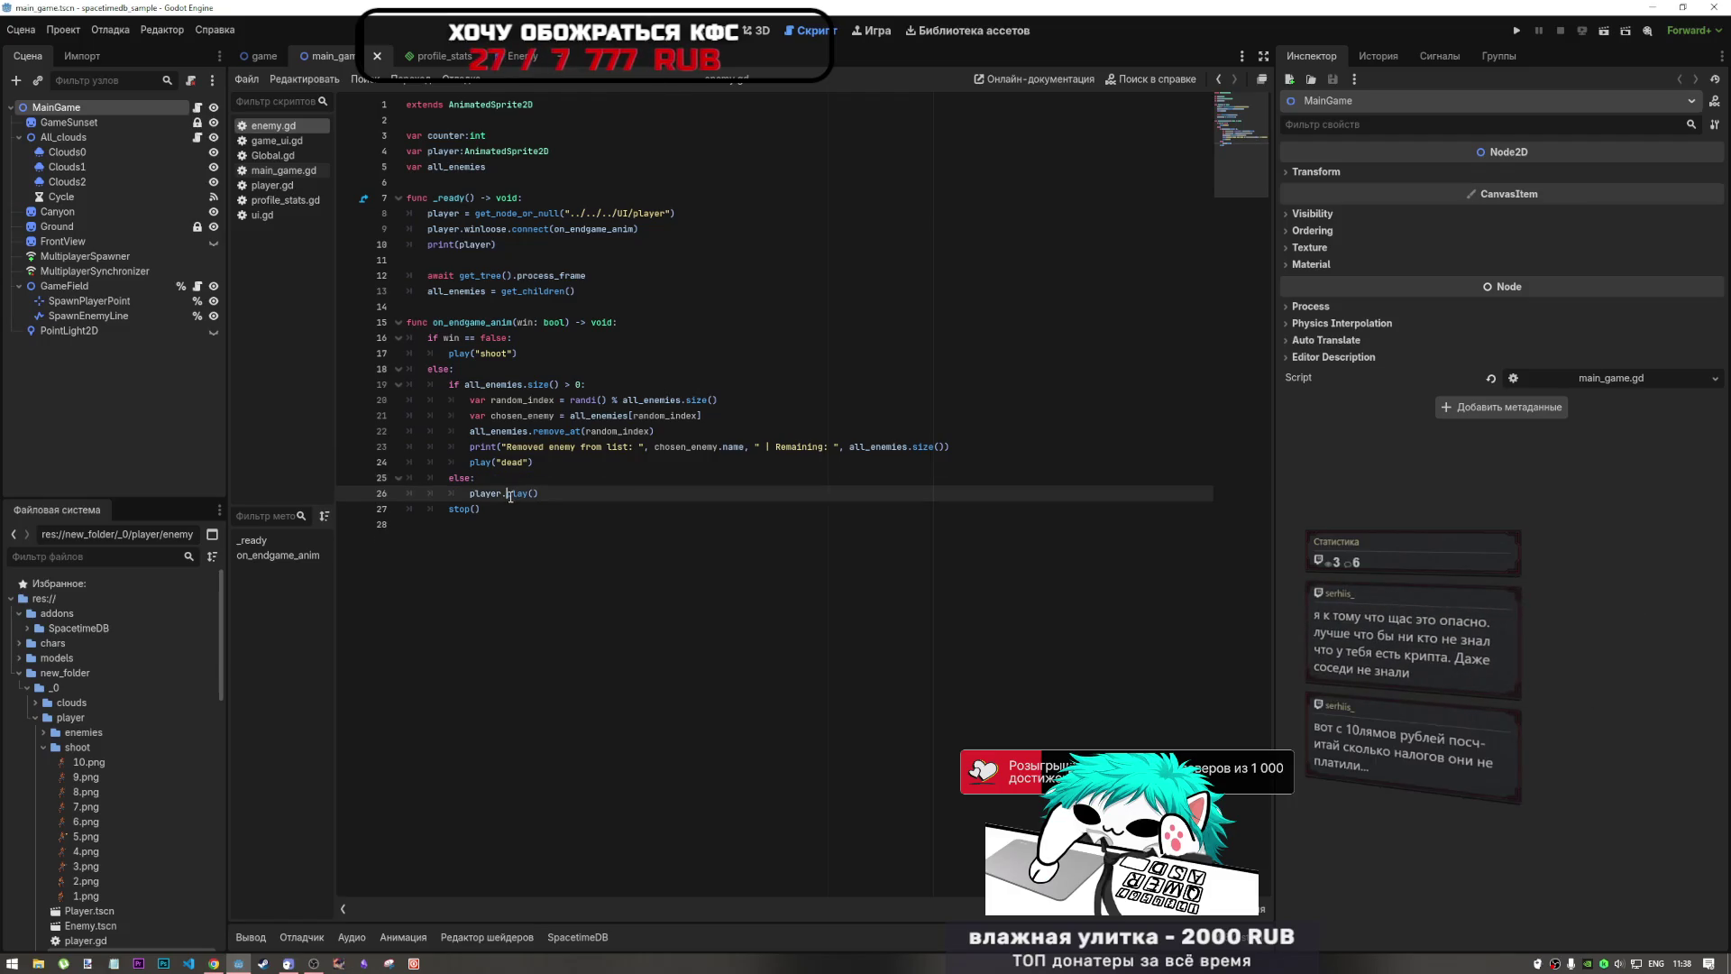
{"action": "mouse_move", "coordinate": [510, 496]}
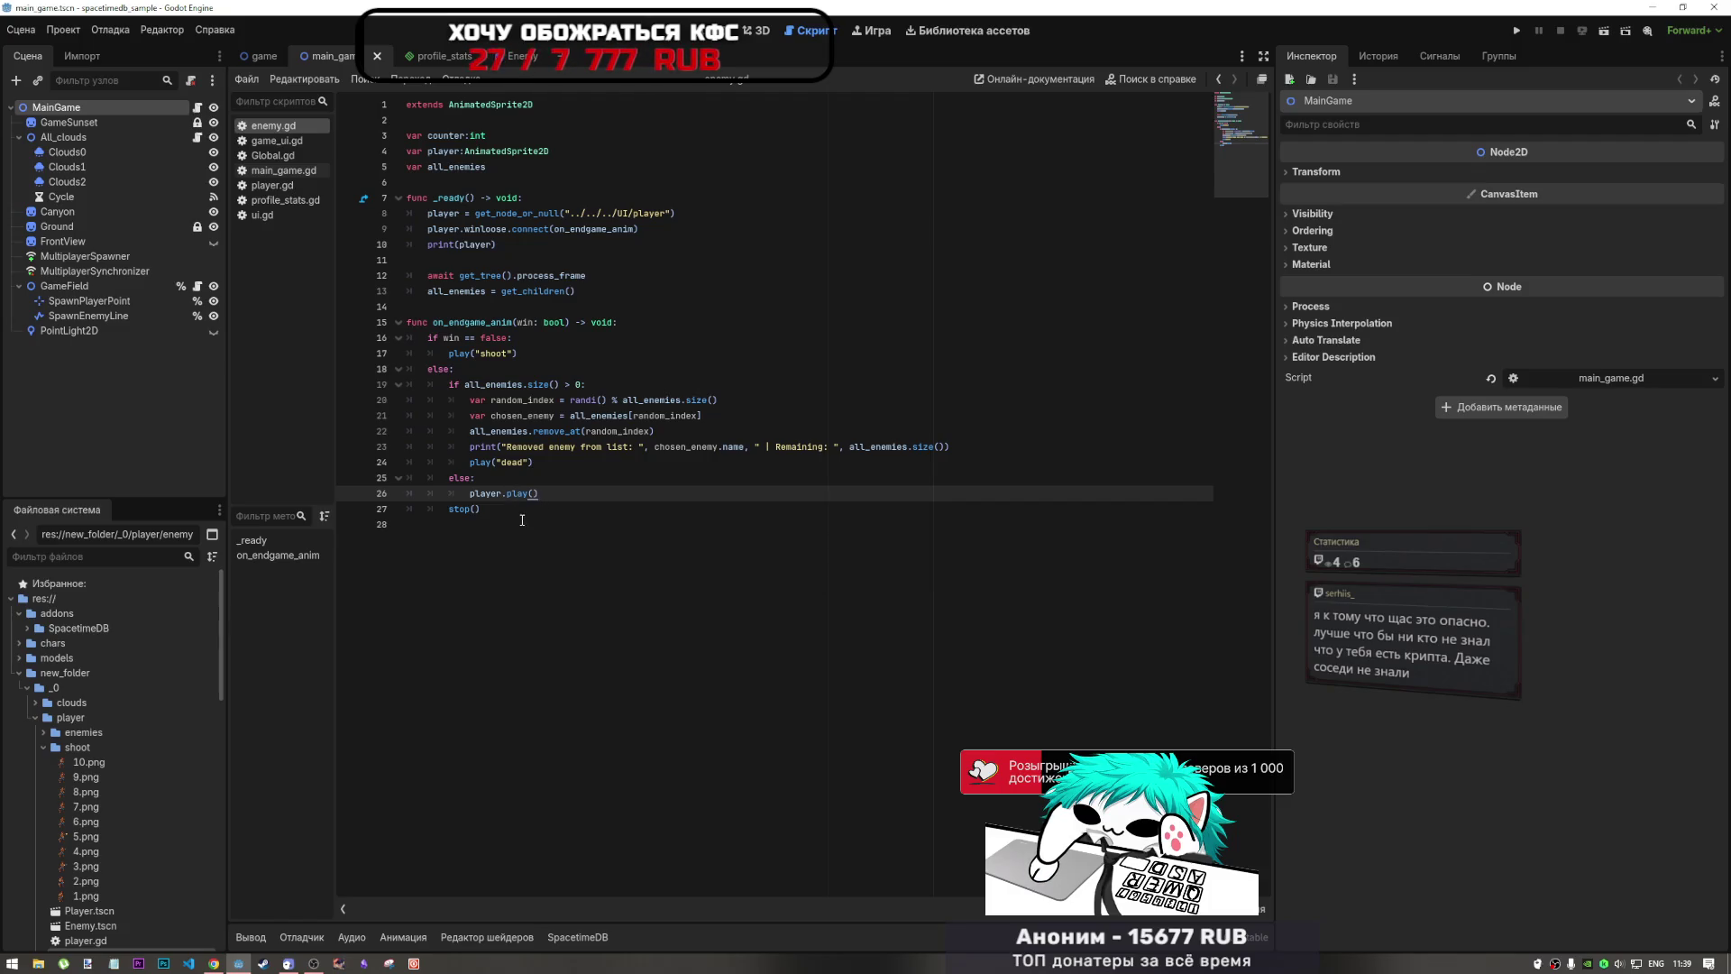
{"action": "left_click_drag", "start_coordinate": [438, 450], "coordinate": [424, 322]}
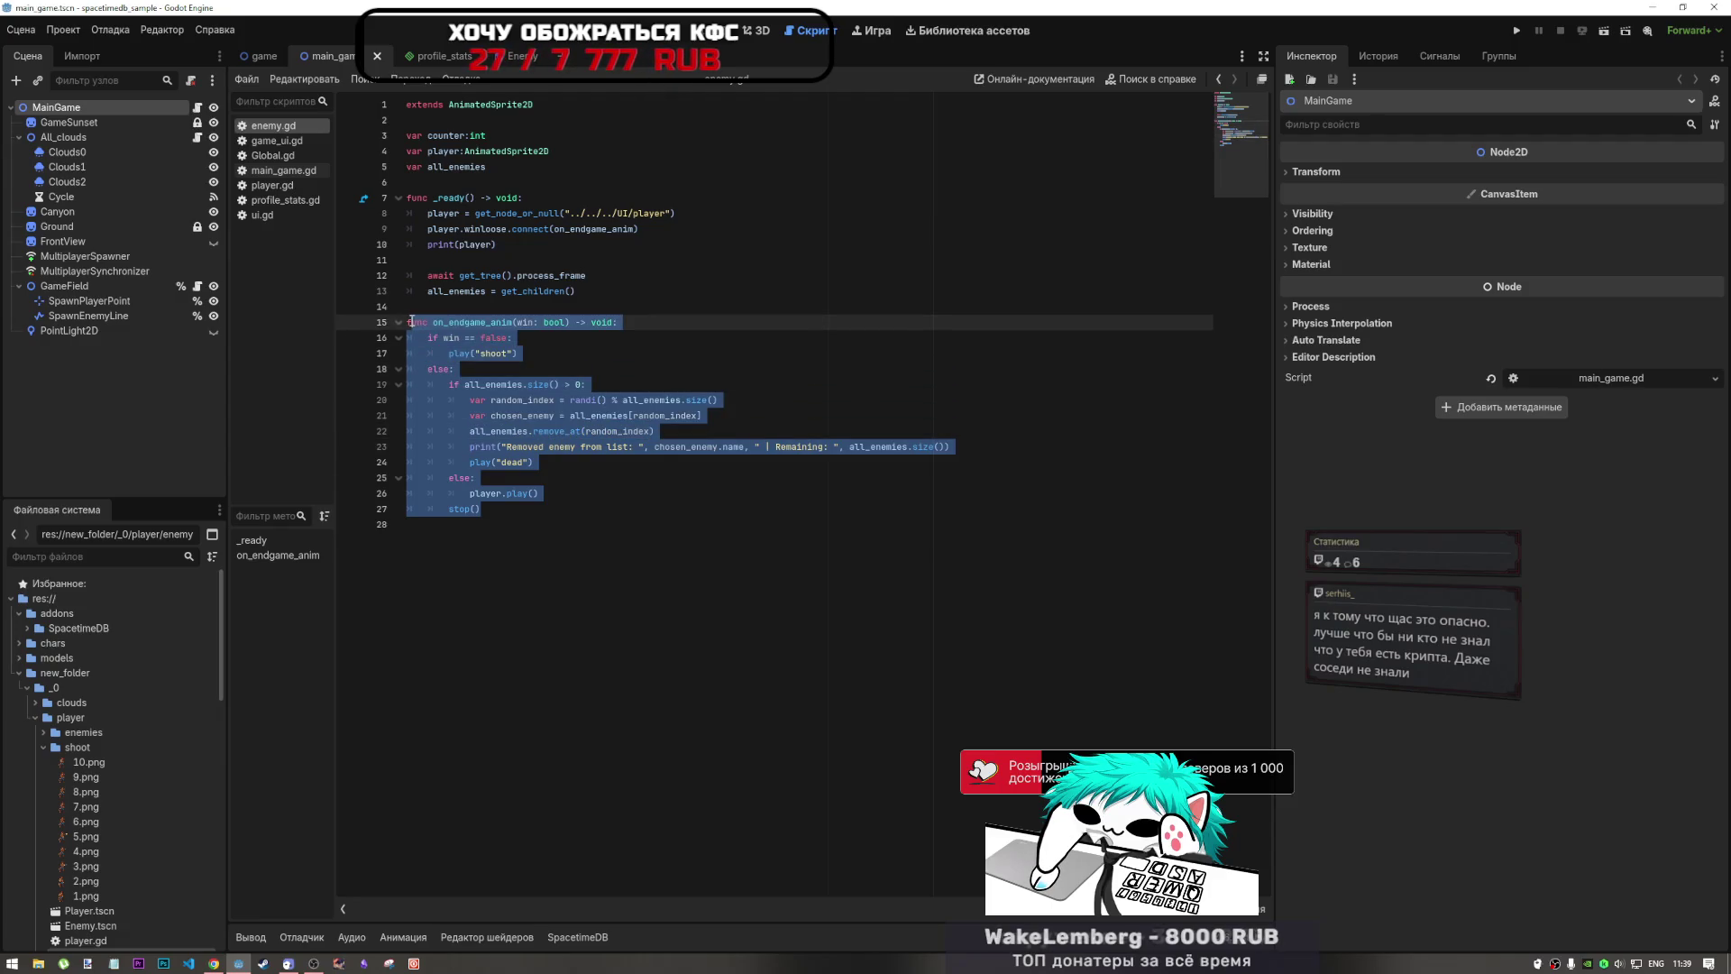
{"action": "left_click", "coordinate": [433, 337]}
{"action": "left_click", "coordinate": [471, 415]}
{"action": "left_click_drag", "start_coordinate": [463, 509], "coordinate": [466, 311]}
{"action": "key", "text": "Left"}
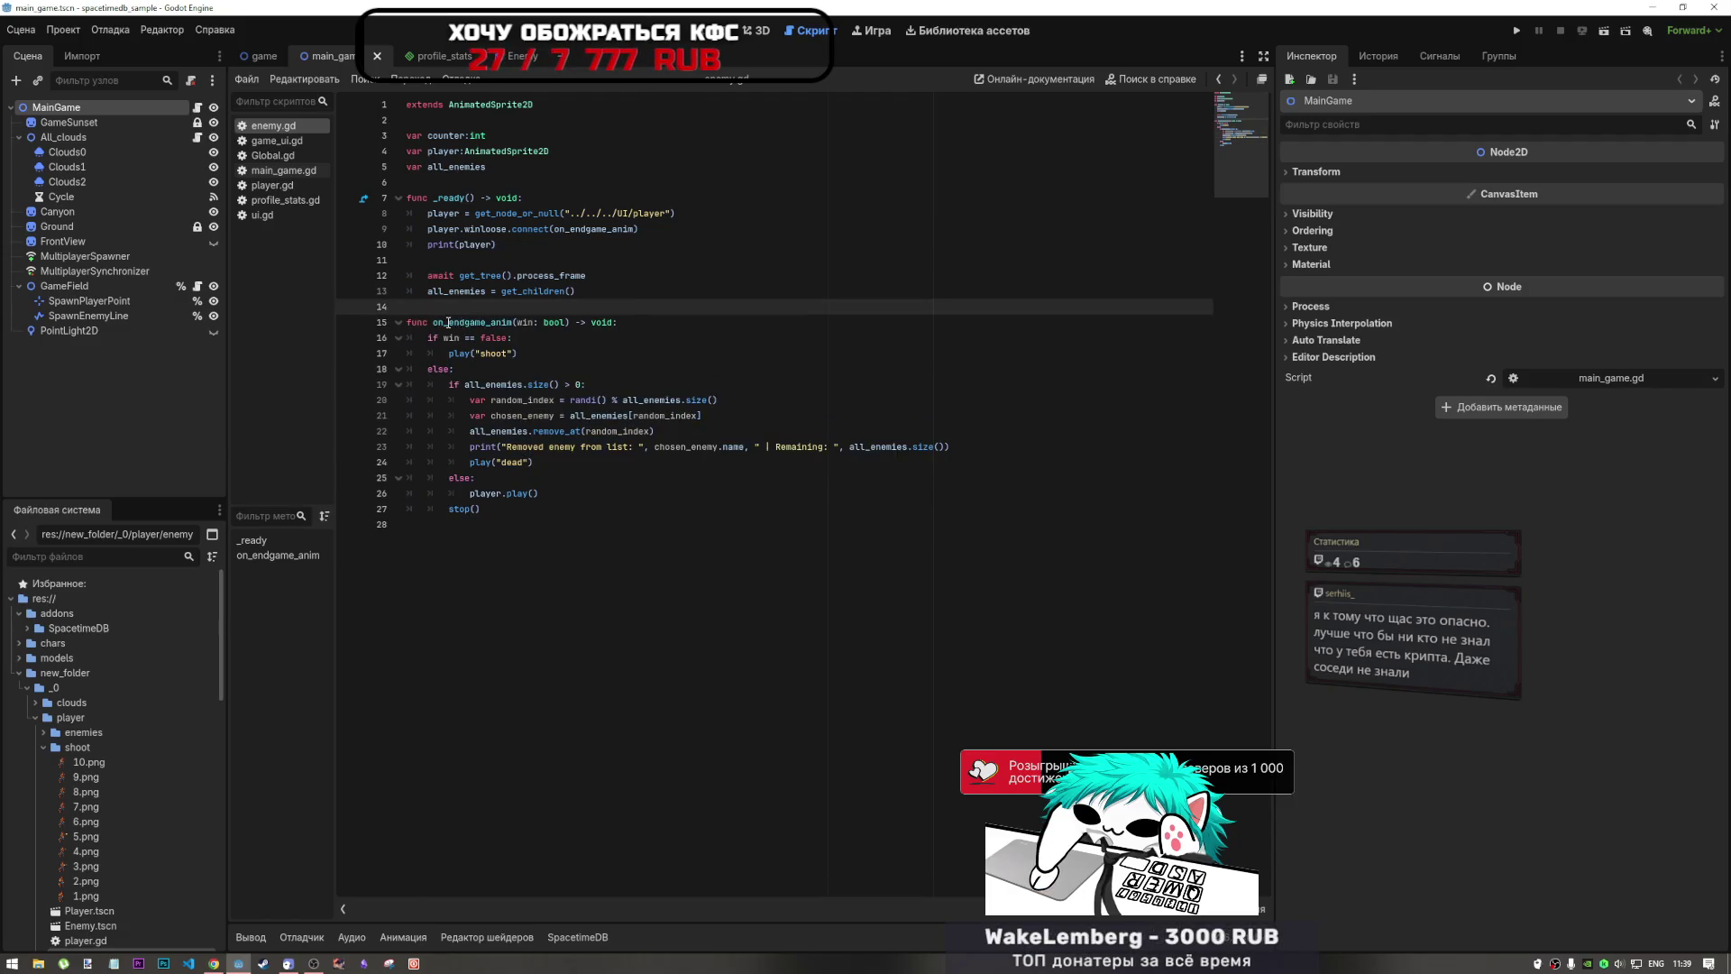
{"action": "left_click", "coordinate": [430, 322]}
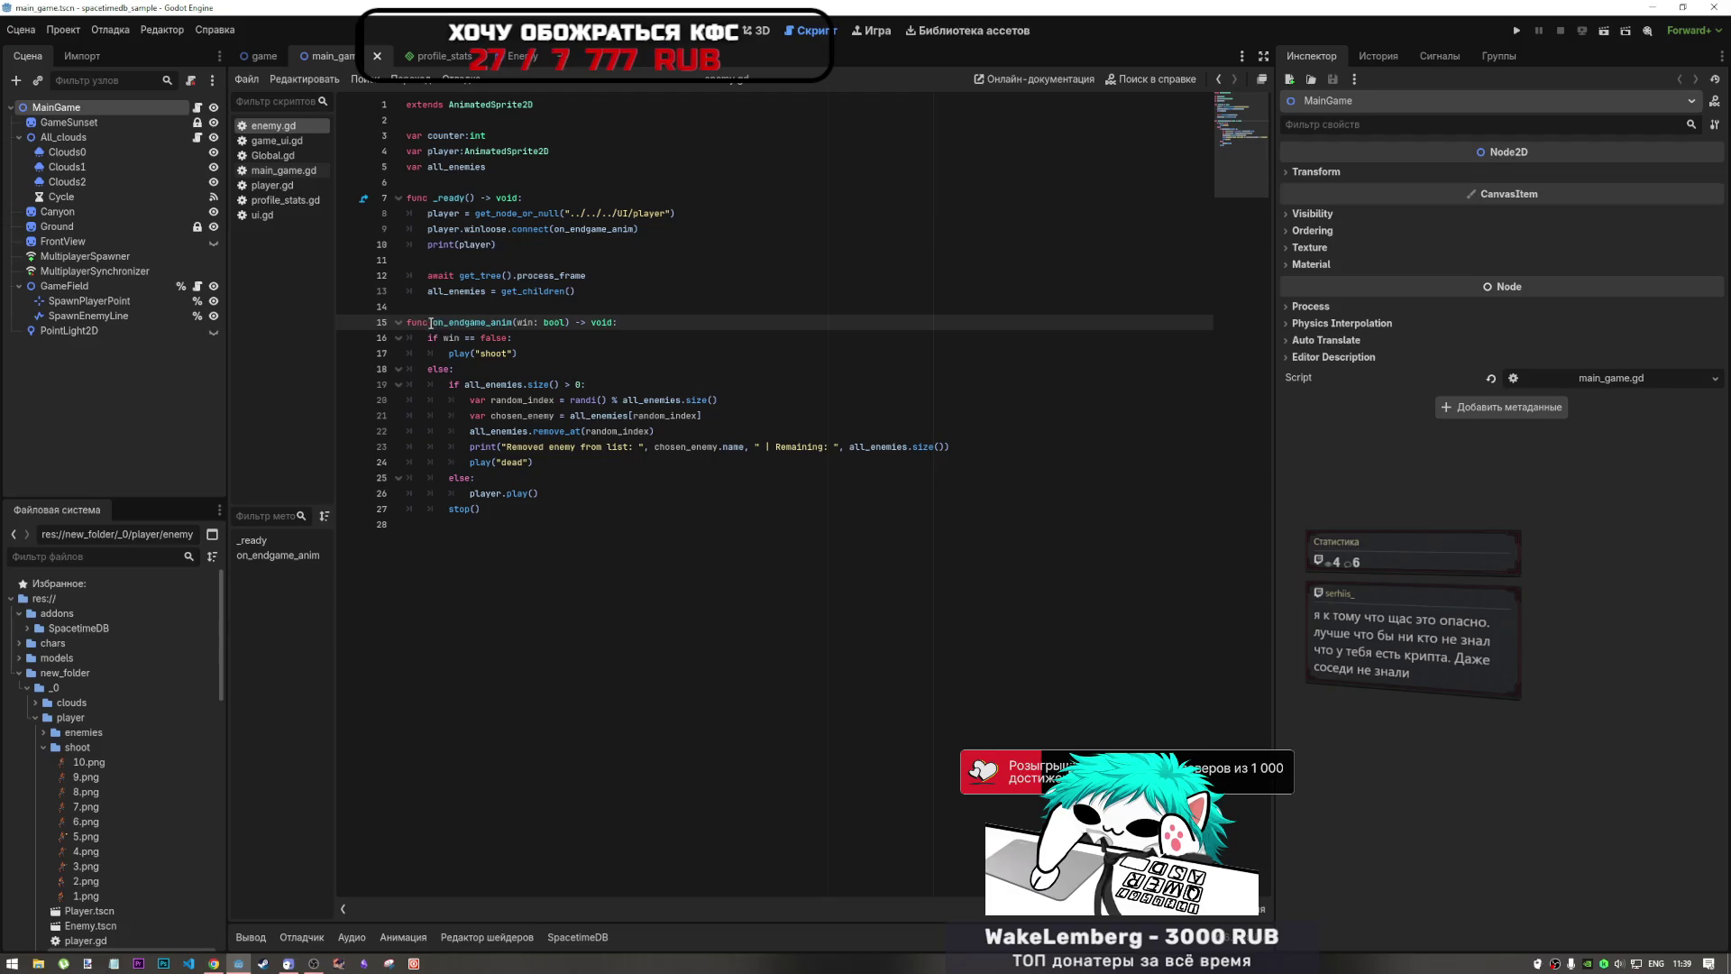
{"action": "left_click", "coordinate": [478, 399]}
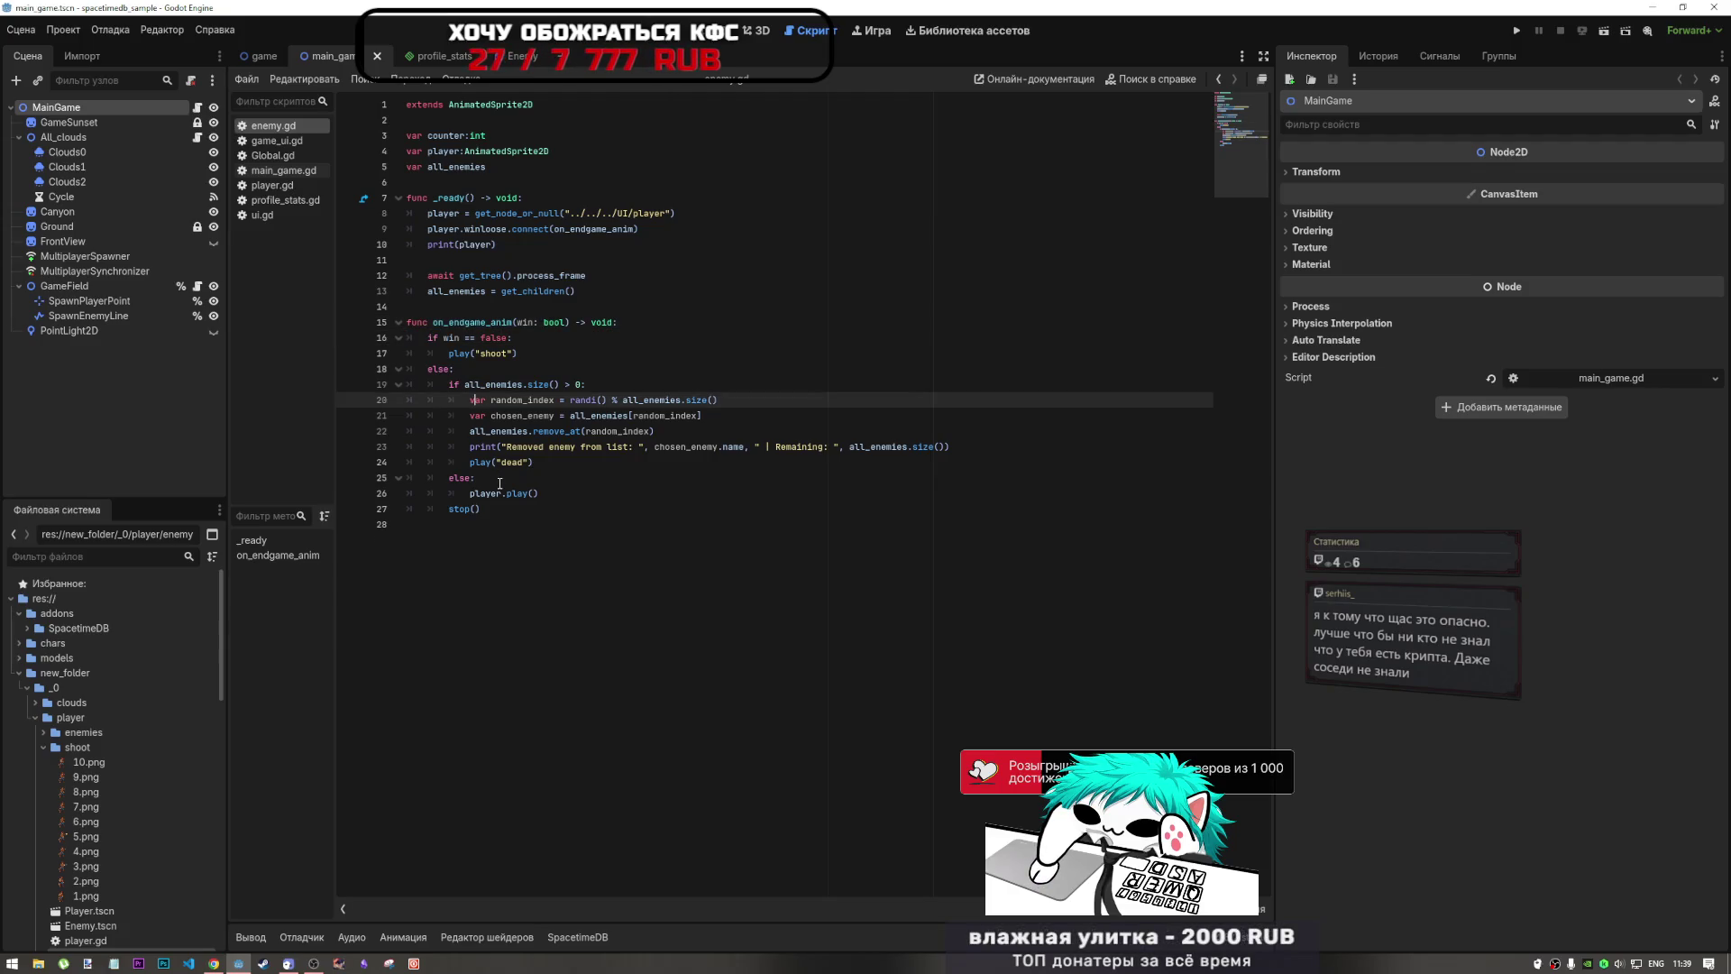
{"action": "left_click", "coordinate": [631, 383]}
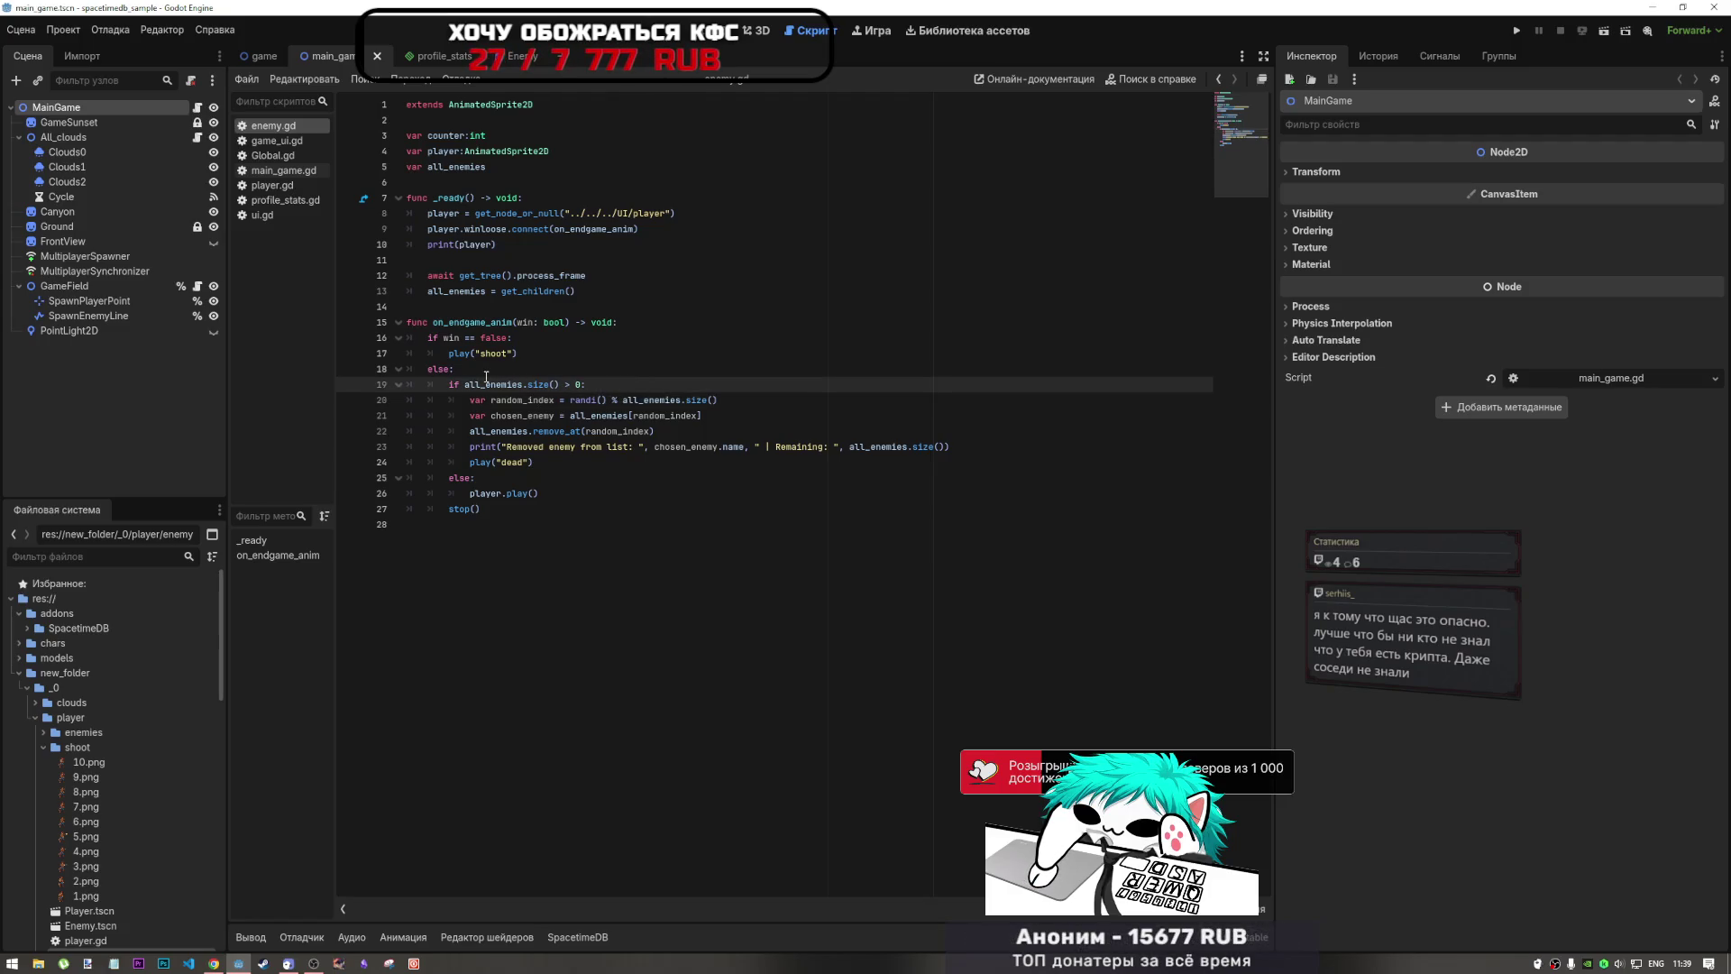
{"action": "left_click", "coordinate": [514, 477]}
{"action": "left_click", "coordinate": [535, 448]}
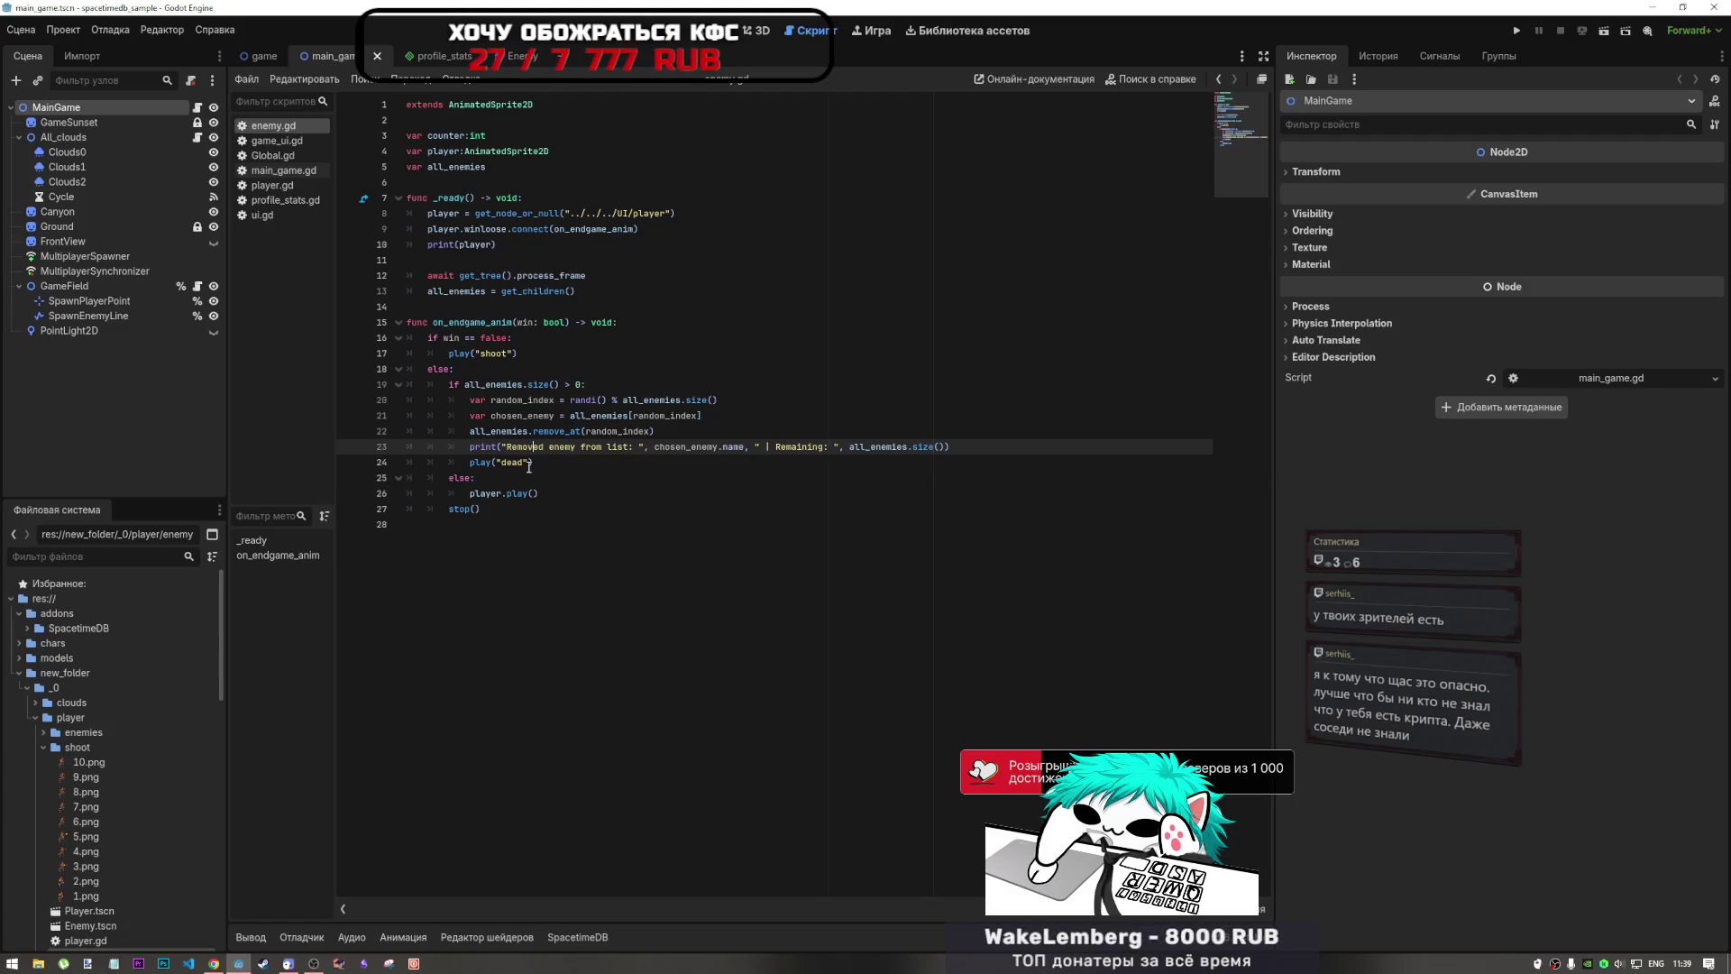
{"action": "key", "text": "Down"}
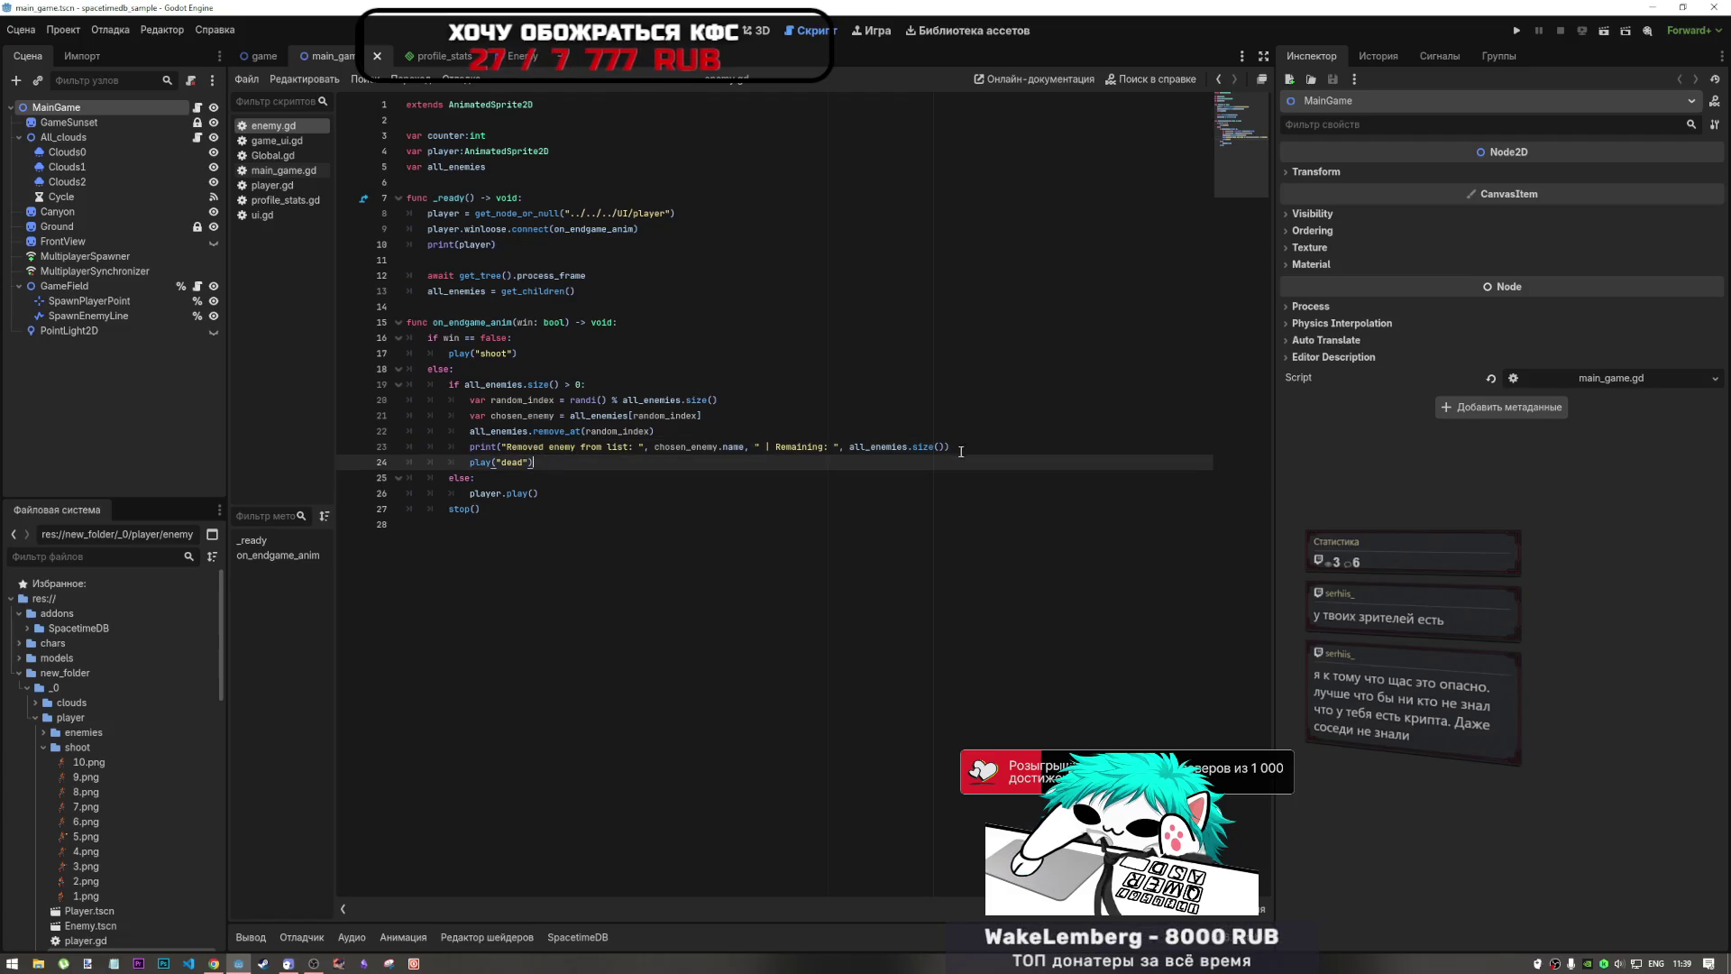
{"action": "mouse_move", "coordinate": [961, 451]}
{"action": "left_mouse_down"}
{"action": "mouse_move", "coordinate": [407, 431]}
{"action": "mouse_move", "coordinate": [407, 400]}
{"action": "mouse_move", "coordinate": [407, 430]}
{"action": "left_mouse_up"}
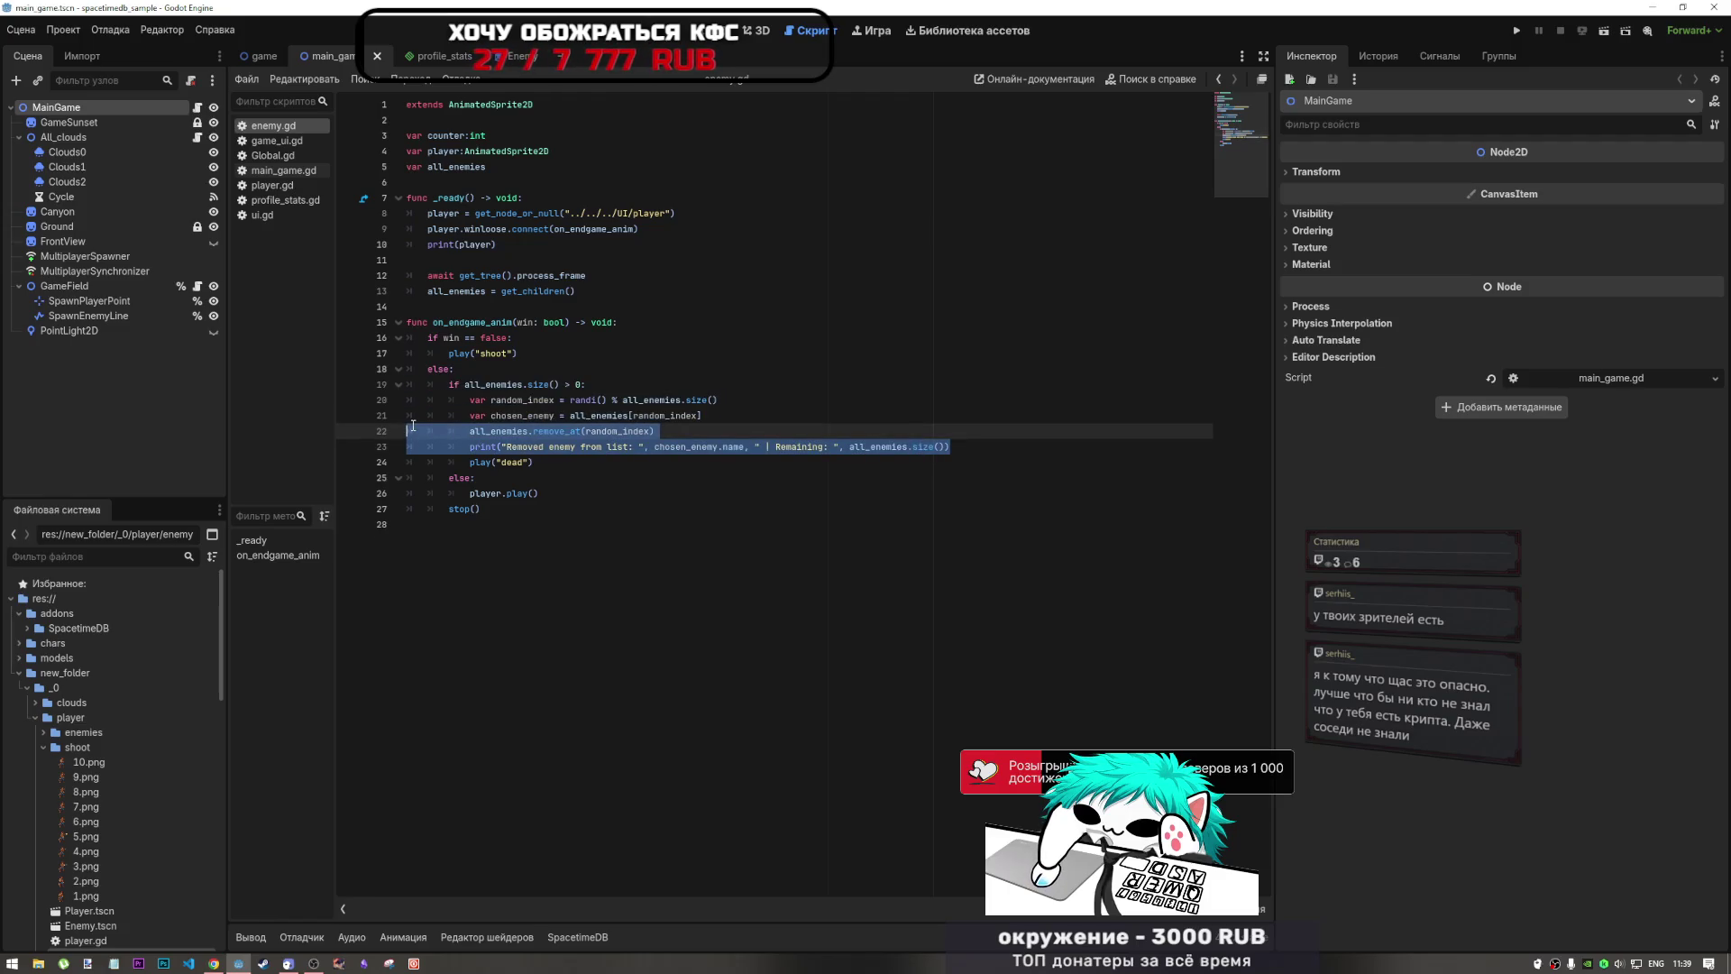
{"action": "left_click", "coordinate": [671, 419]}
{"action": "left_click_drag", "start_coordinate": [965, 446], "coordinate": [417, 431]}
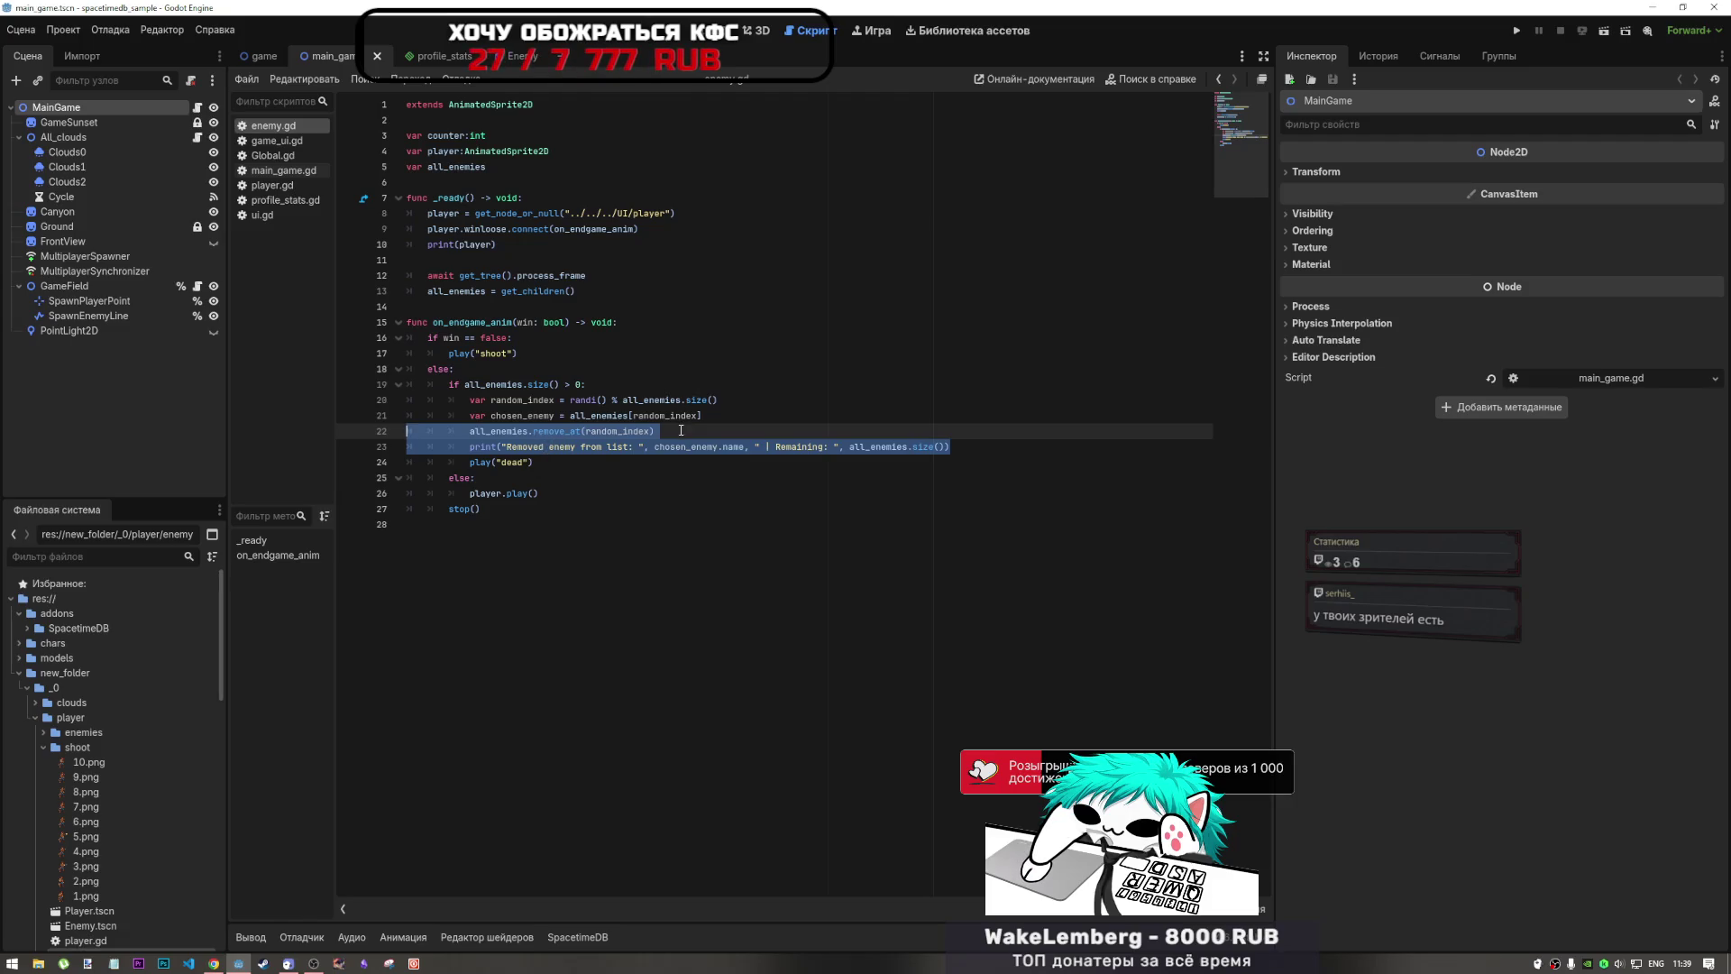
{"action": "left_click", "coordinate": [686, 429]}
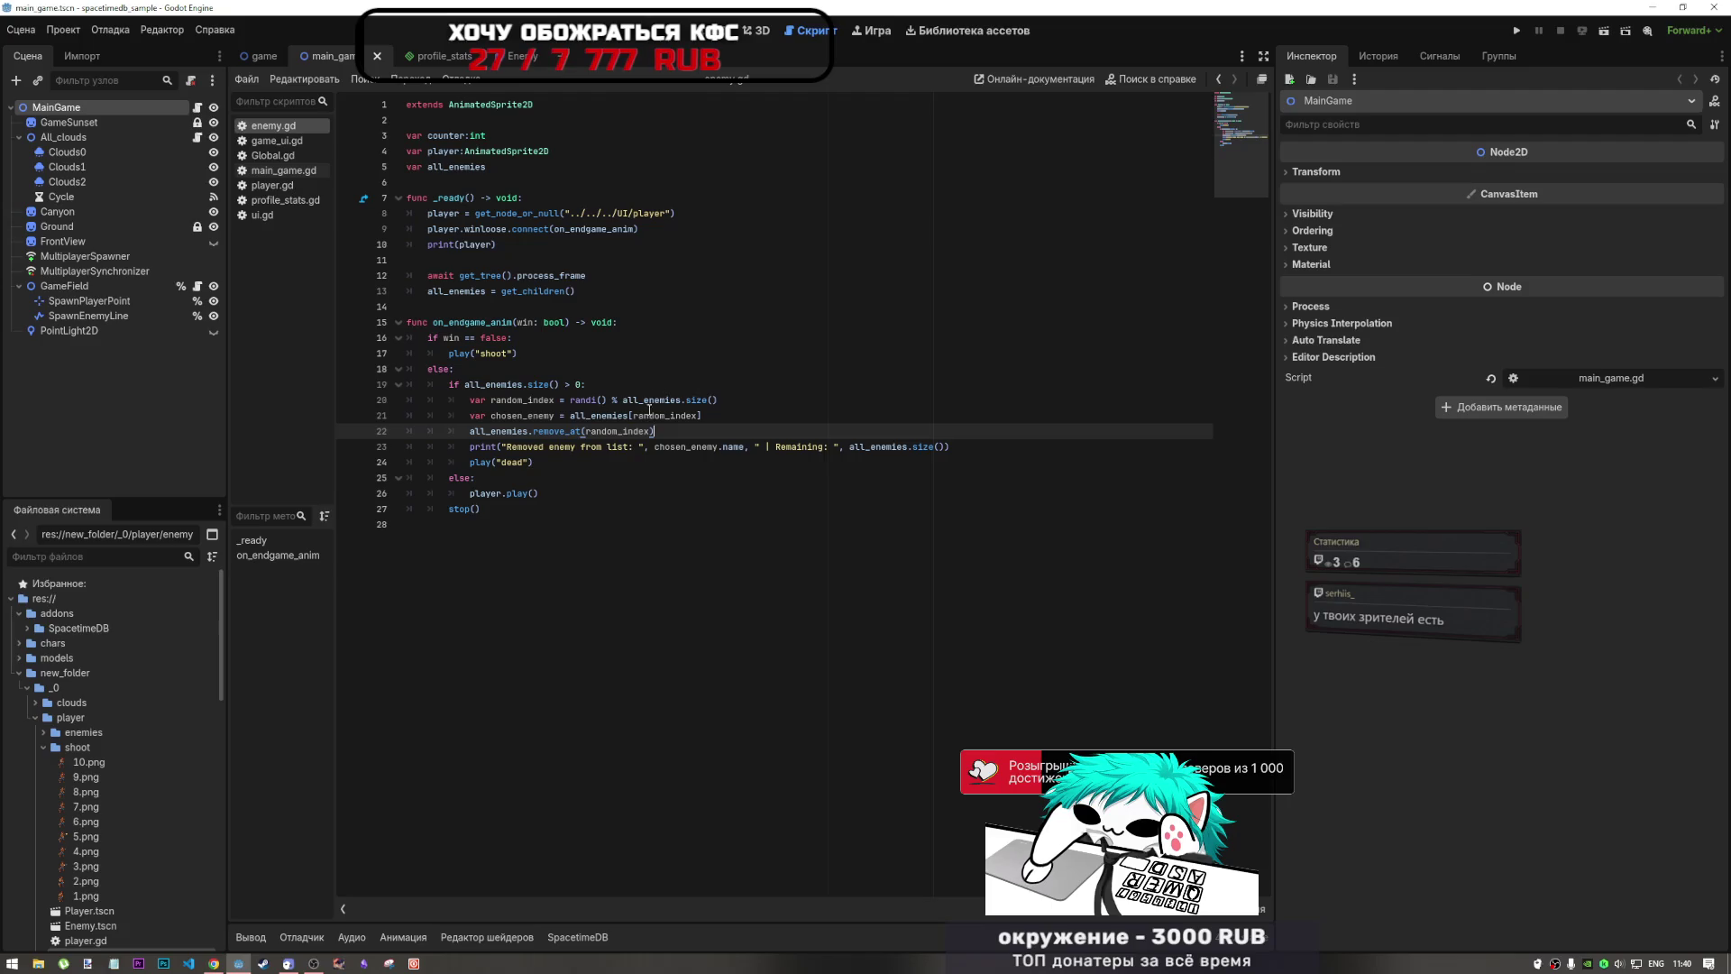
{"action": "key", "text": "Up"}
{"action": "left_click", "coordinate": [654, 431]}
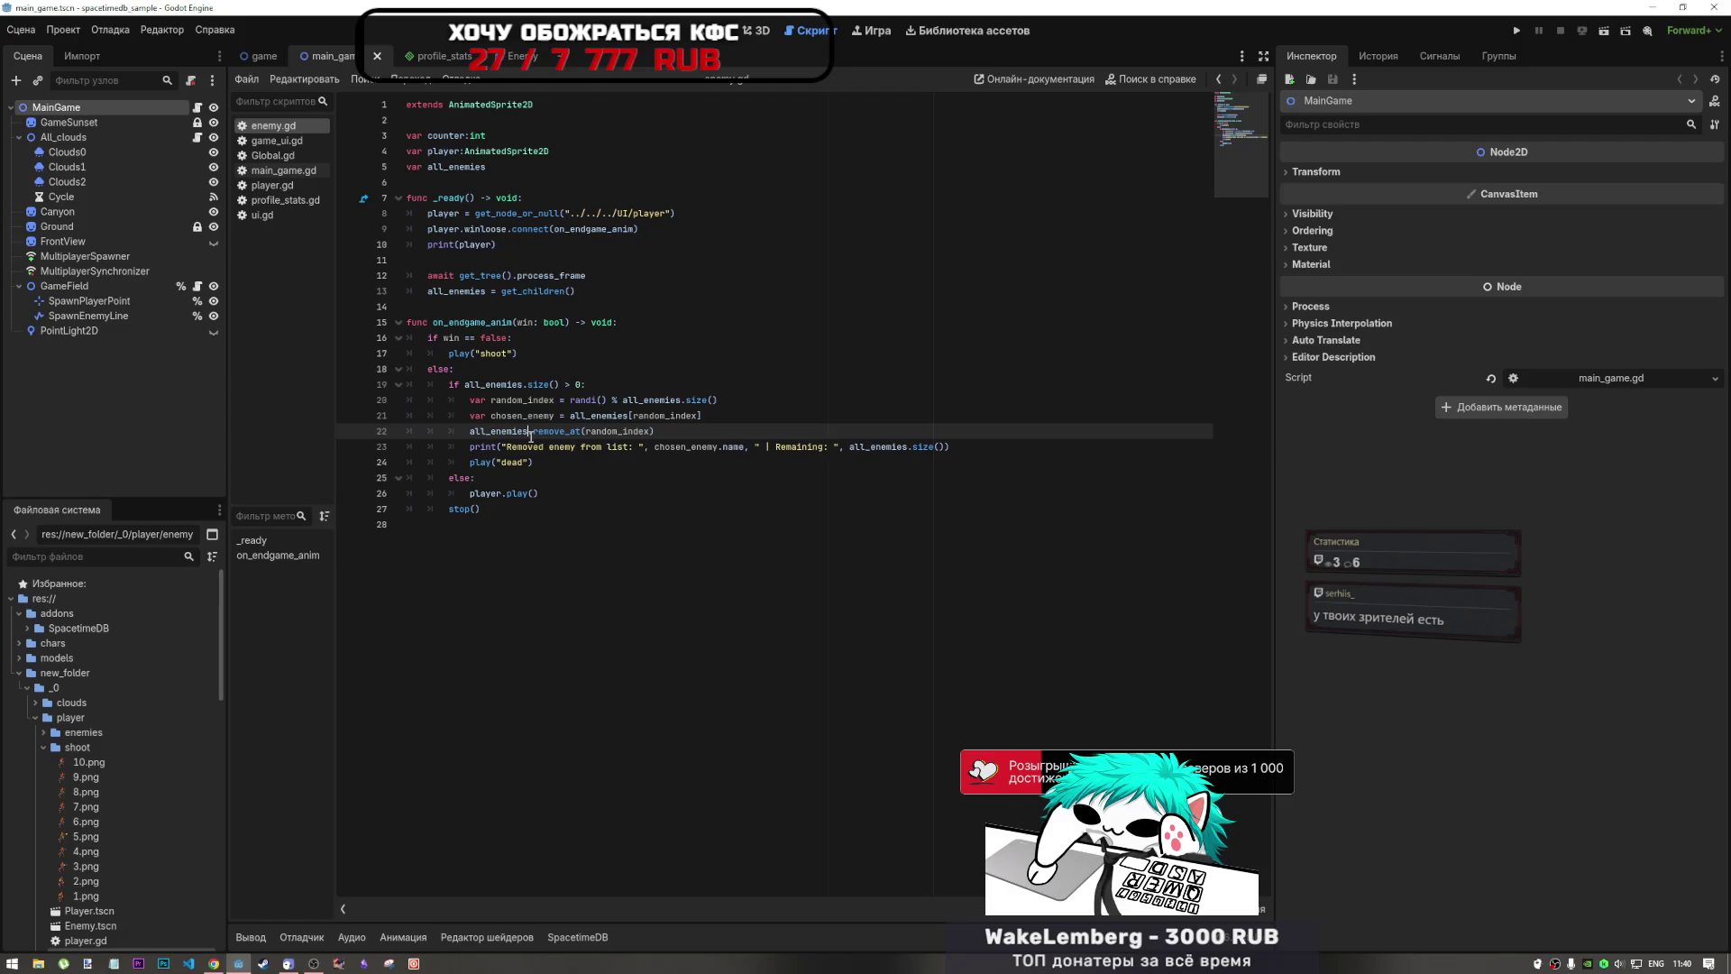
{"action": "left_click", "coordinate": [510, 447]}
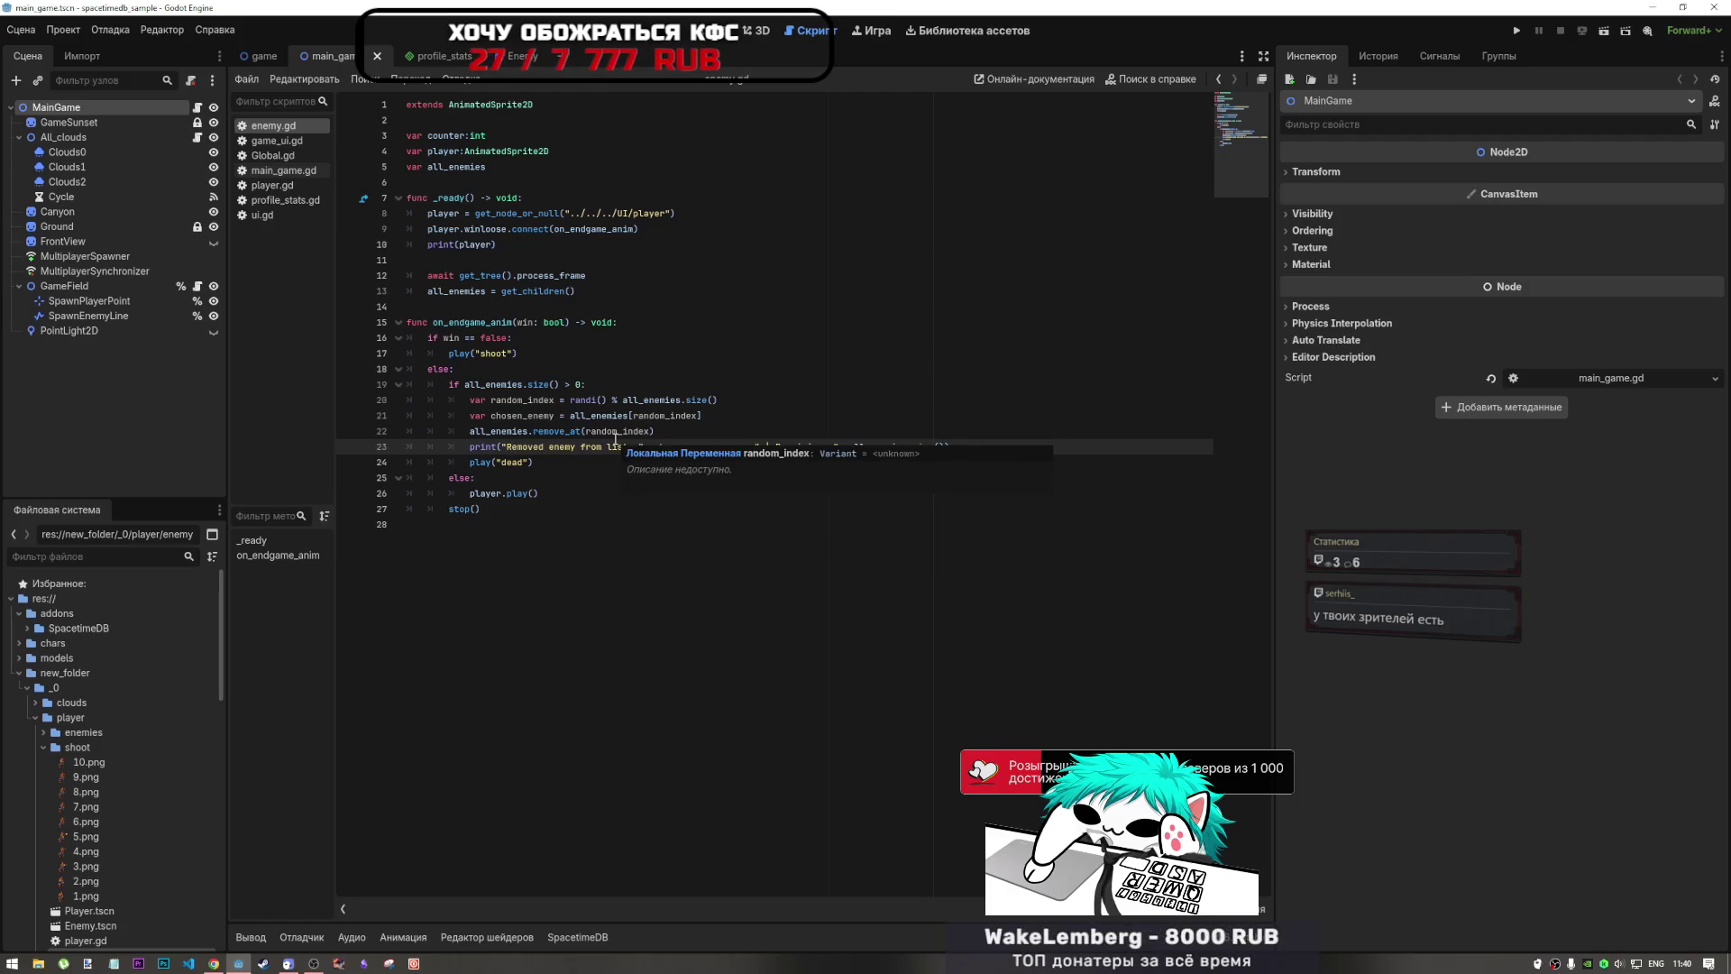
{"action": "left_click", "coordinate": [654, 430]}
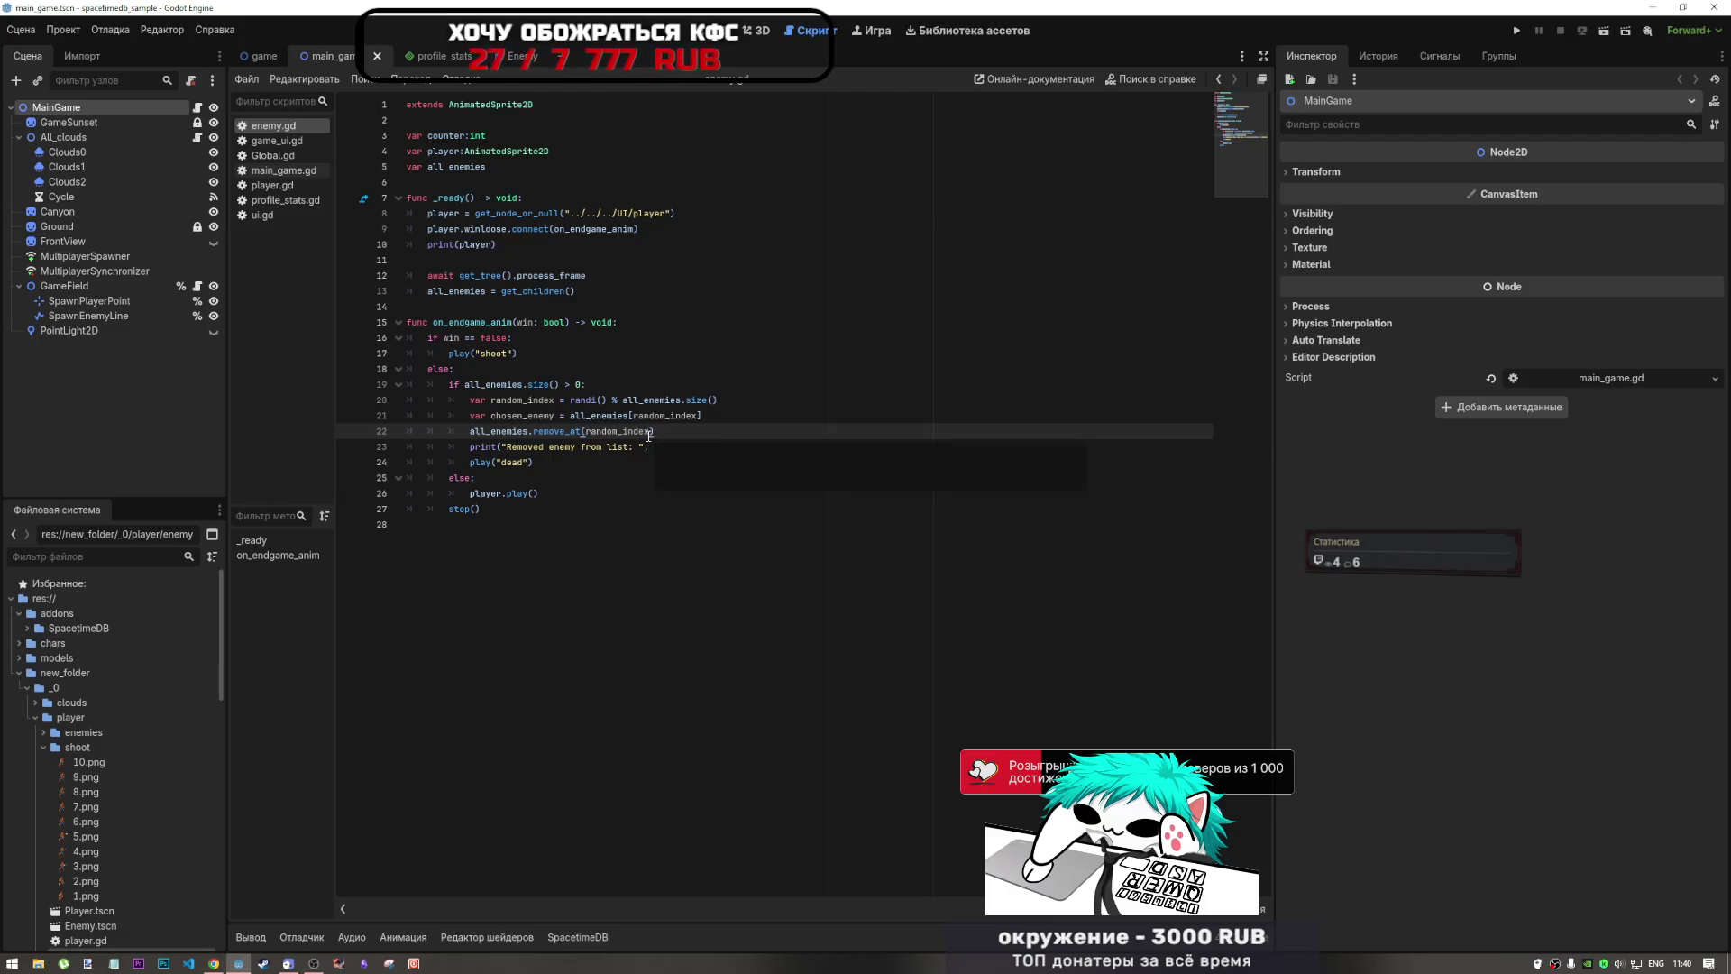
{"action": "left_click", "coordinate": [487, 400]}
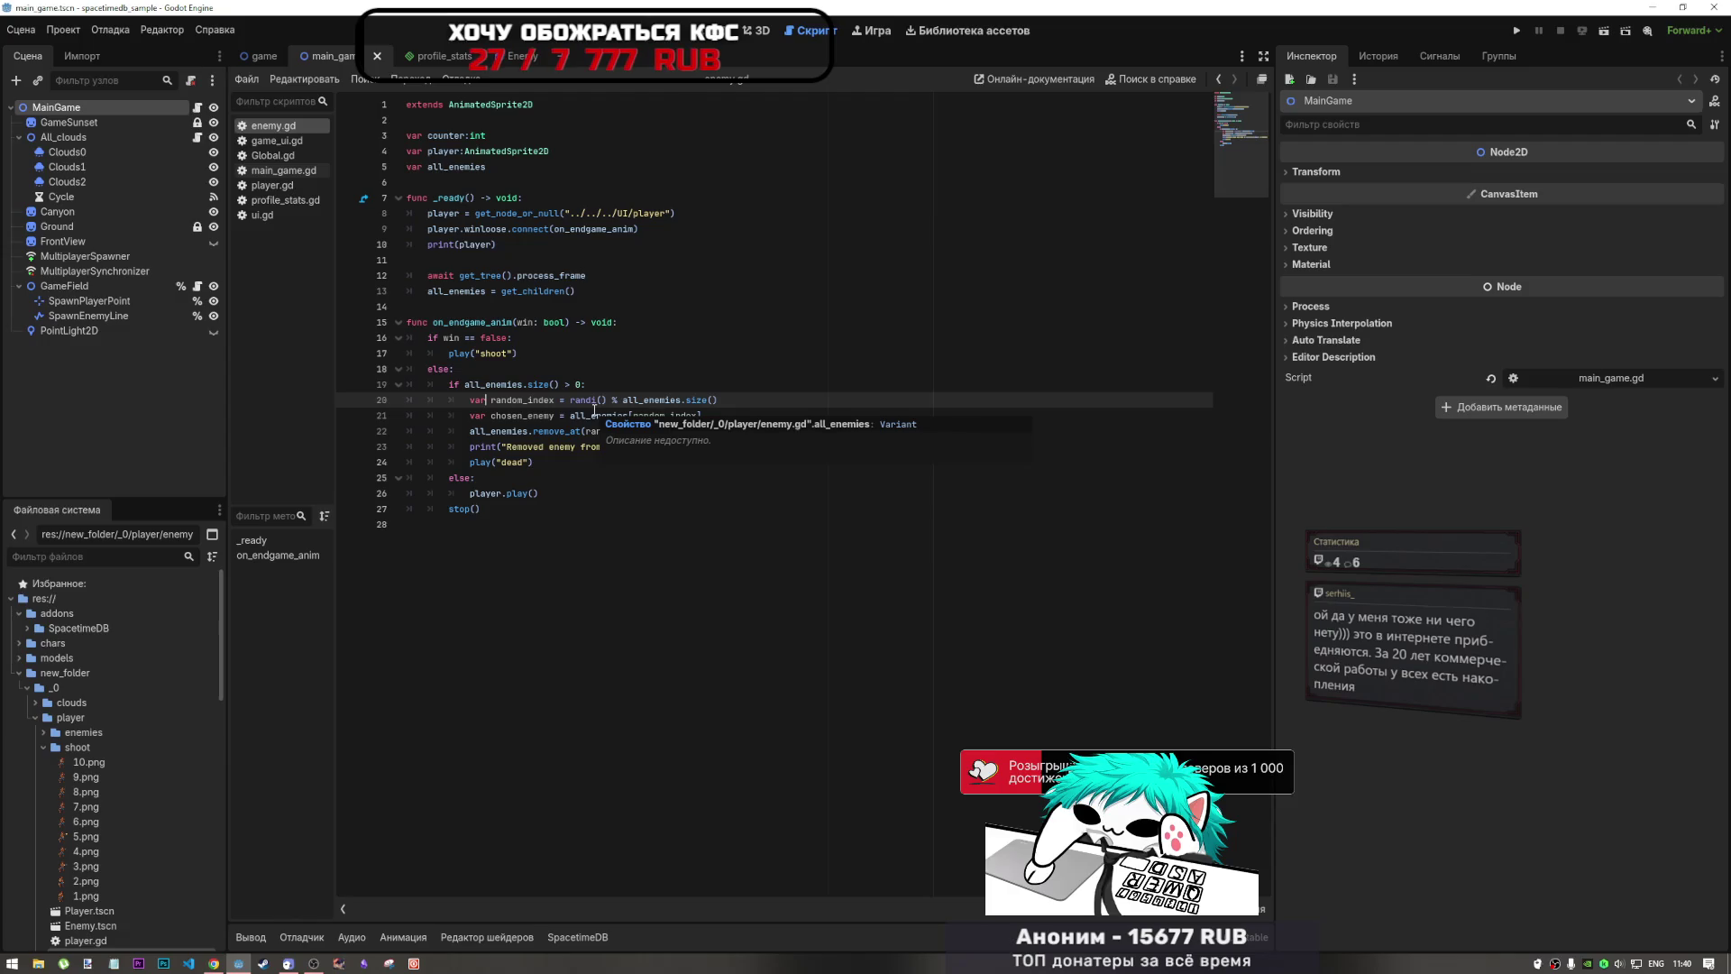
{"action": "left_click", "coordinate": [578, 466]}
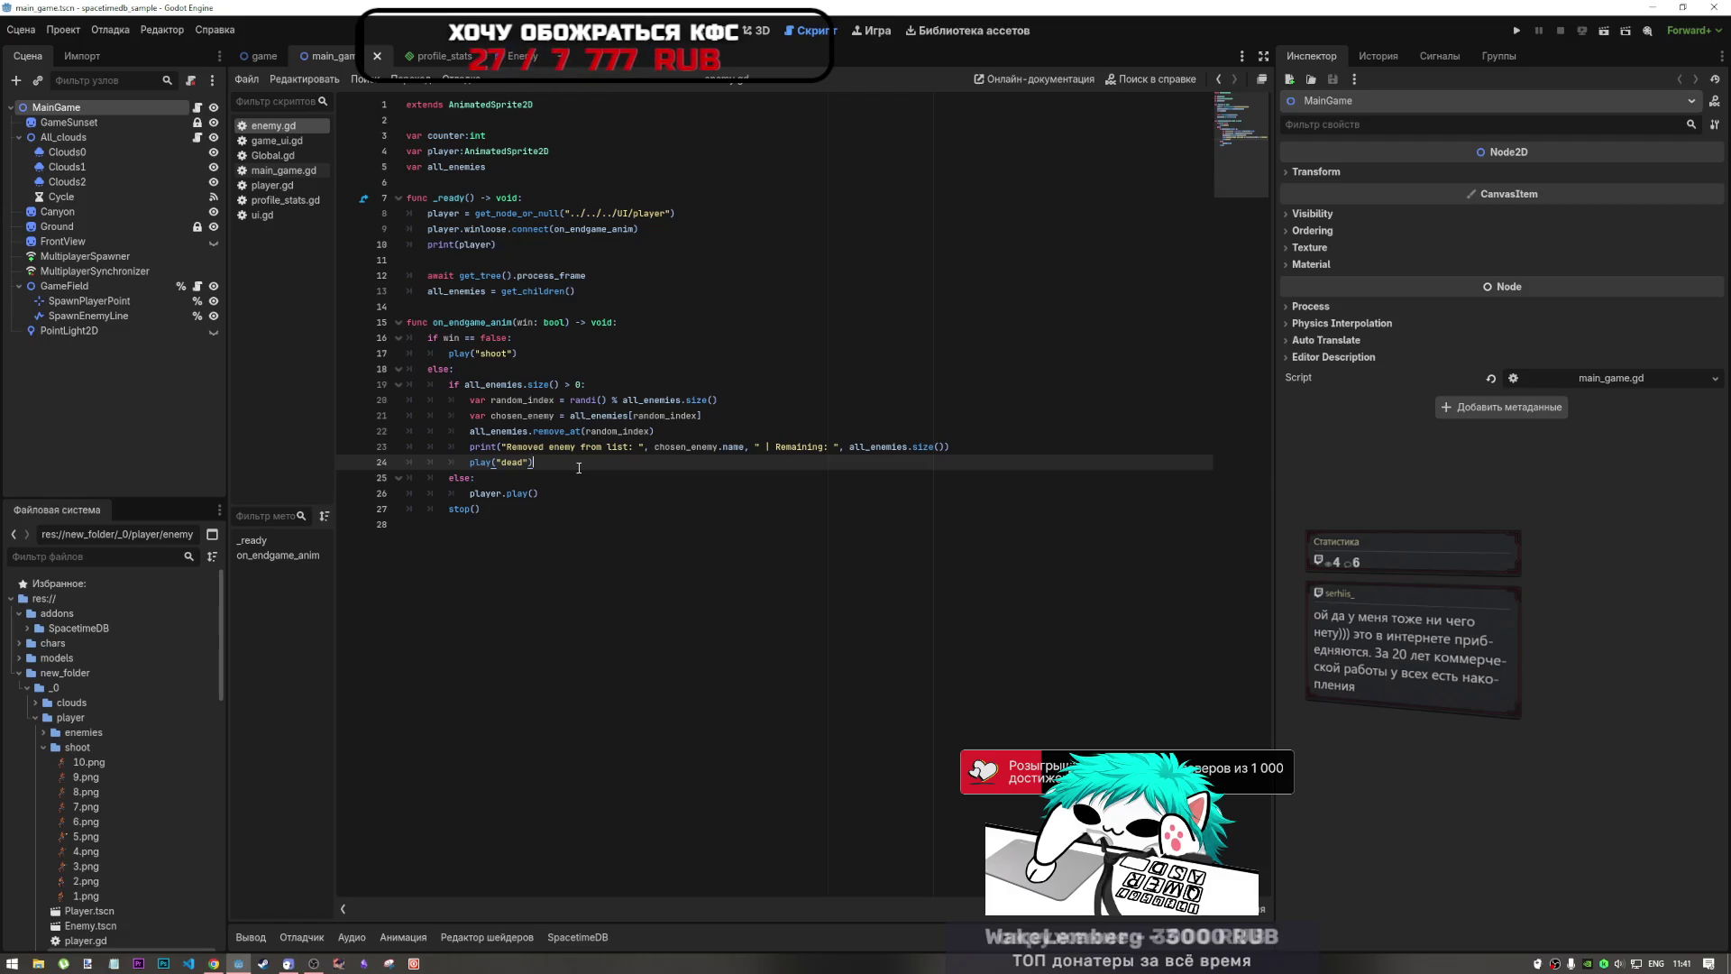
{"action": "key", "text": "Up"}
{"action": "key", "text": "Up"}
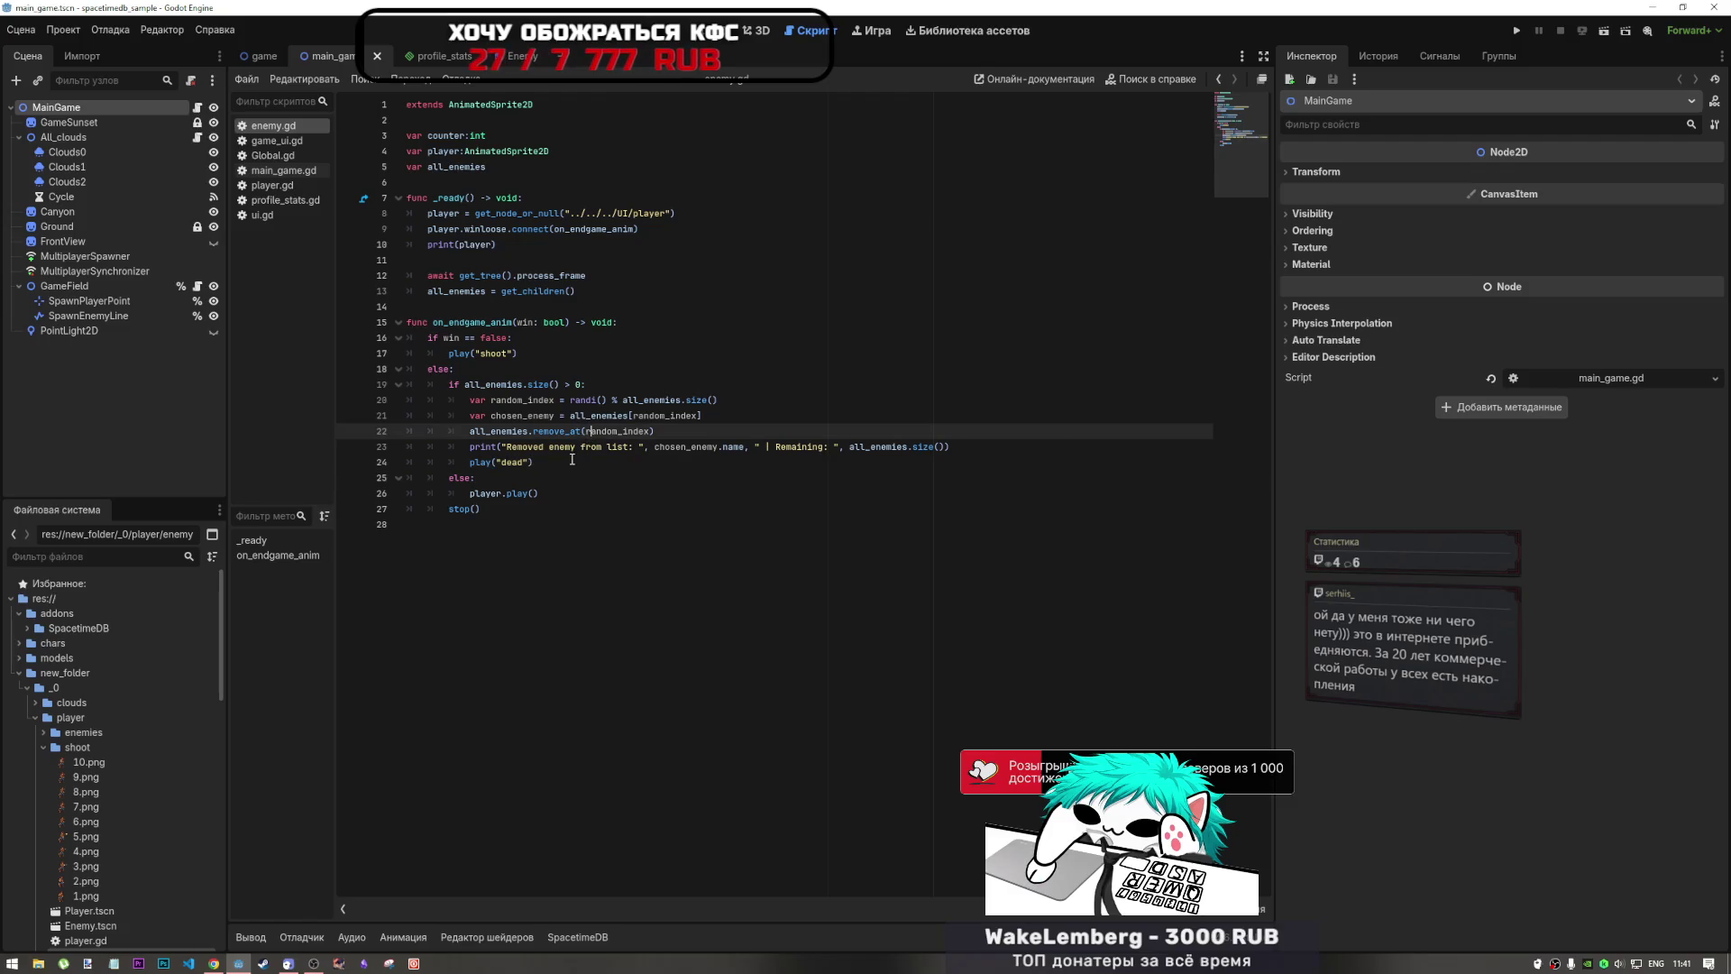
{"action": "left_click", "coordinate": [526, 397]}
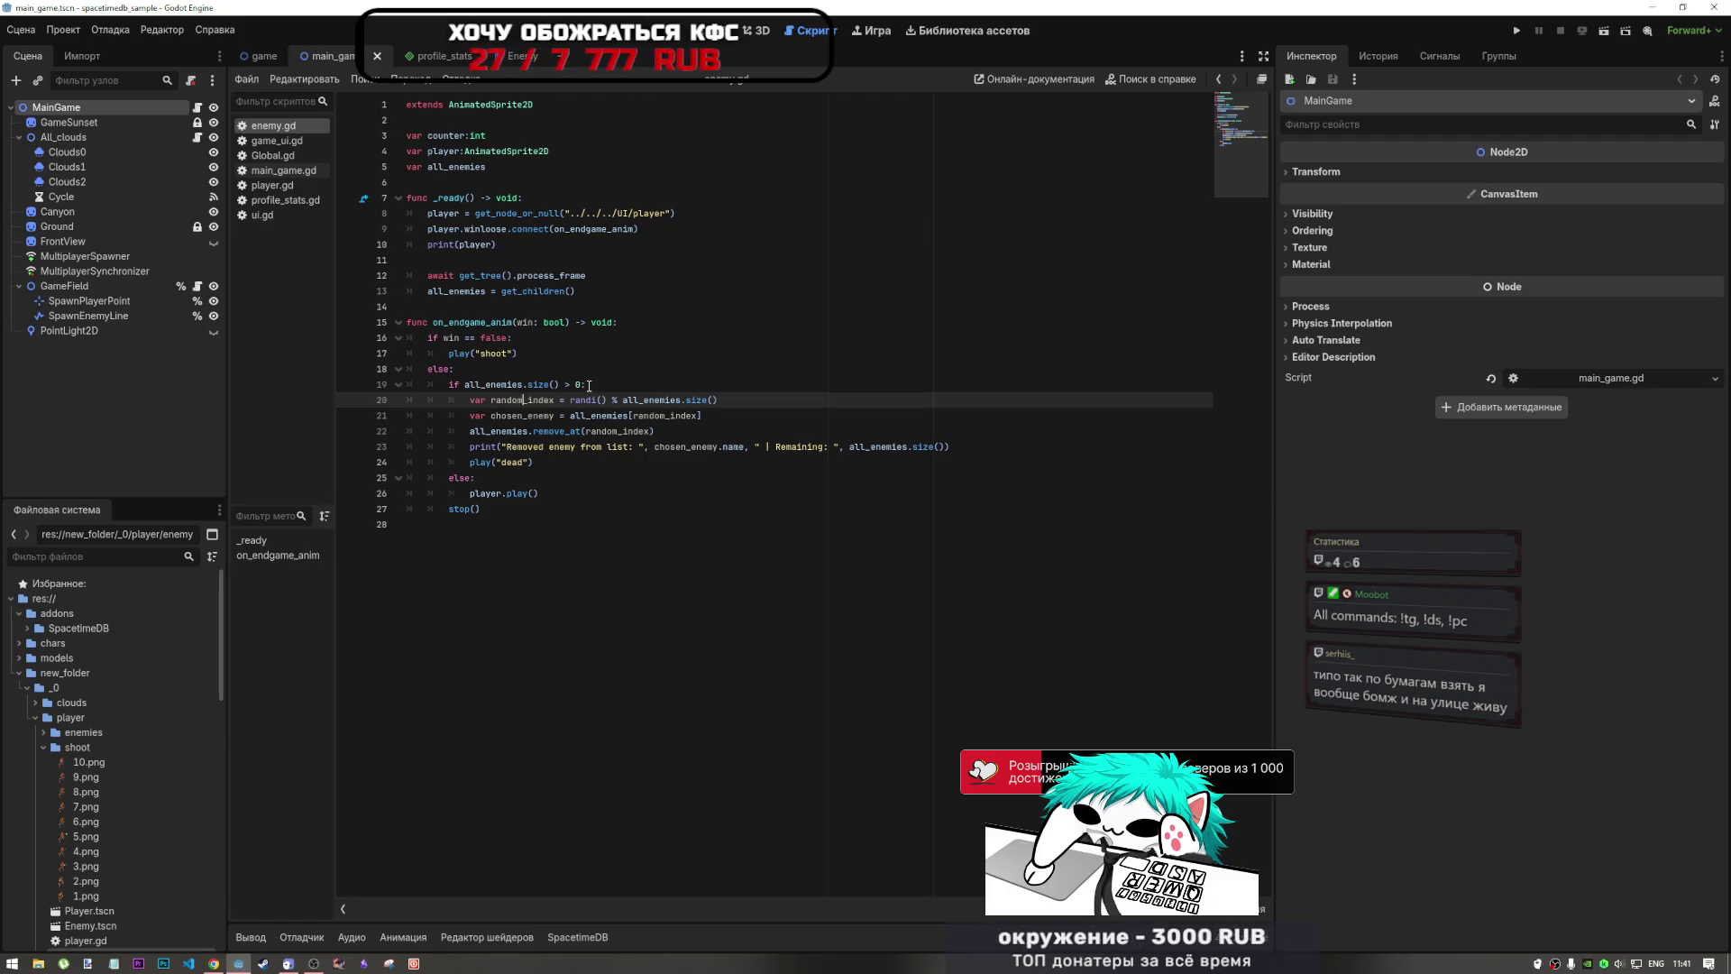
{"action": "left_click", "coordinate": [700, 448]}
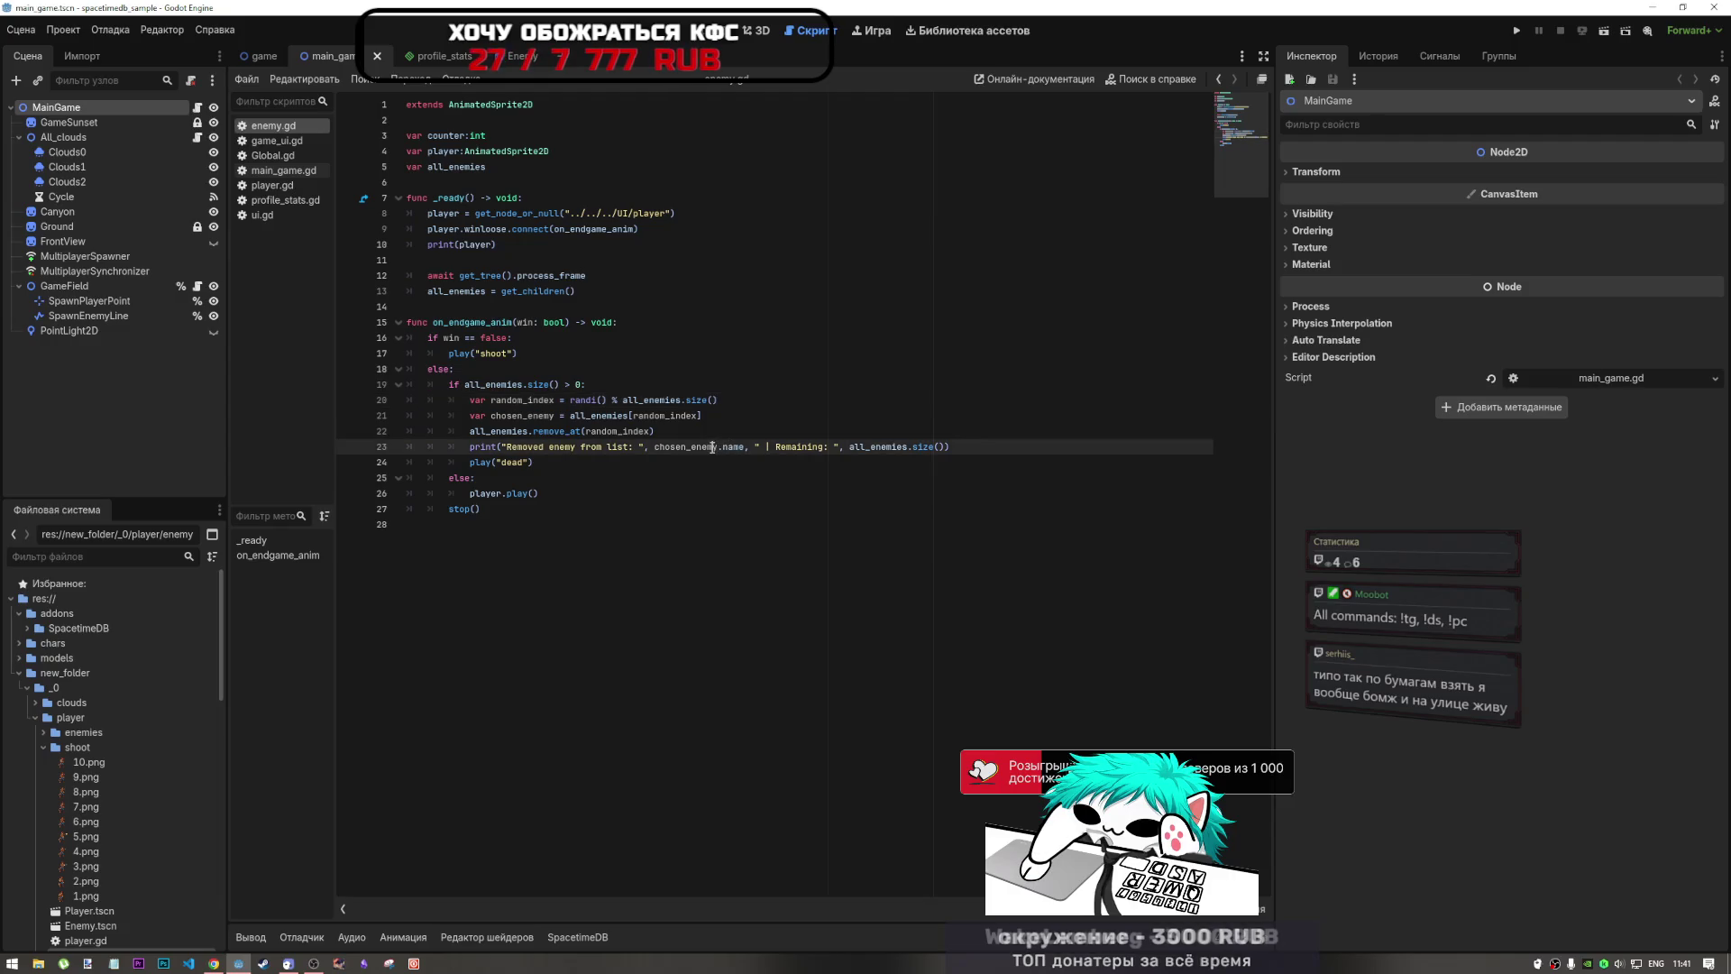
{"action": "left_click_drag", "start_coordinate": [733, 448], "coordinate": [592, 447]}
{"action": "key", "text": "Up"}
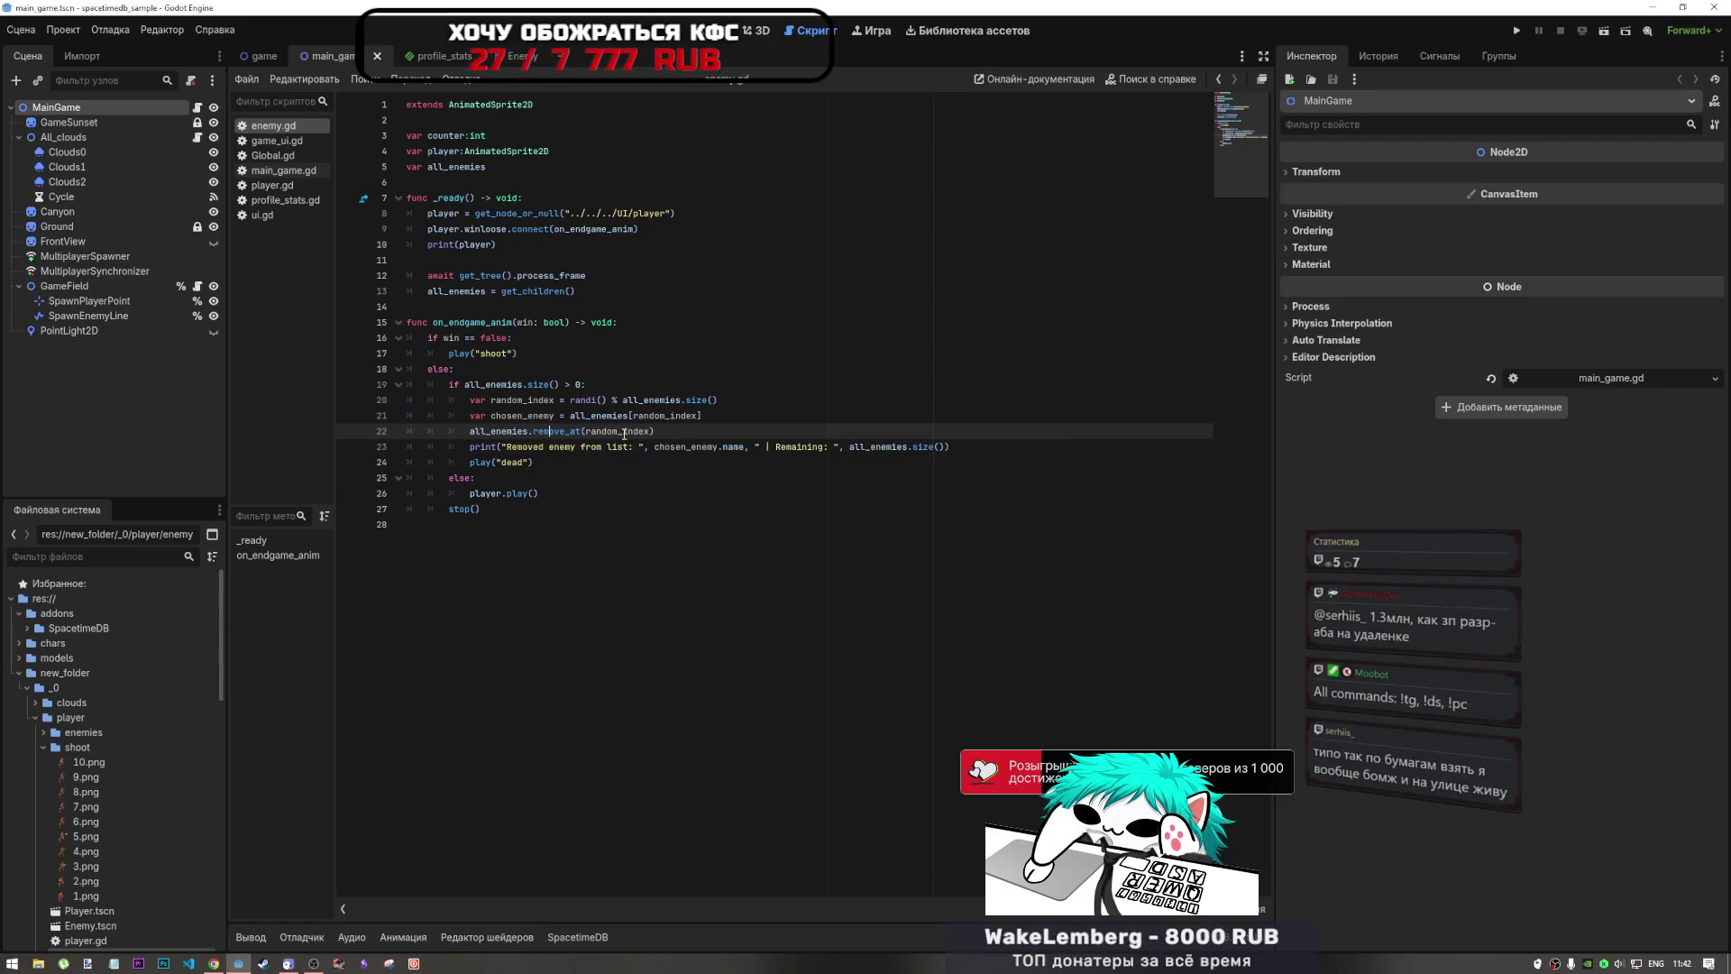
{"action": "mouse_move", "coordinate": [625, 431]}
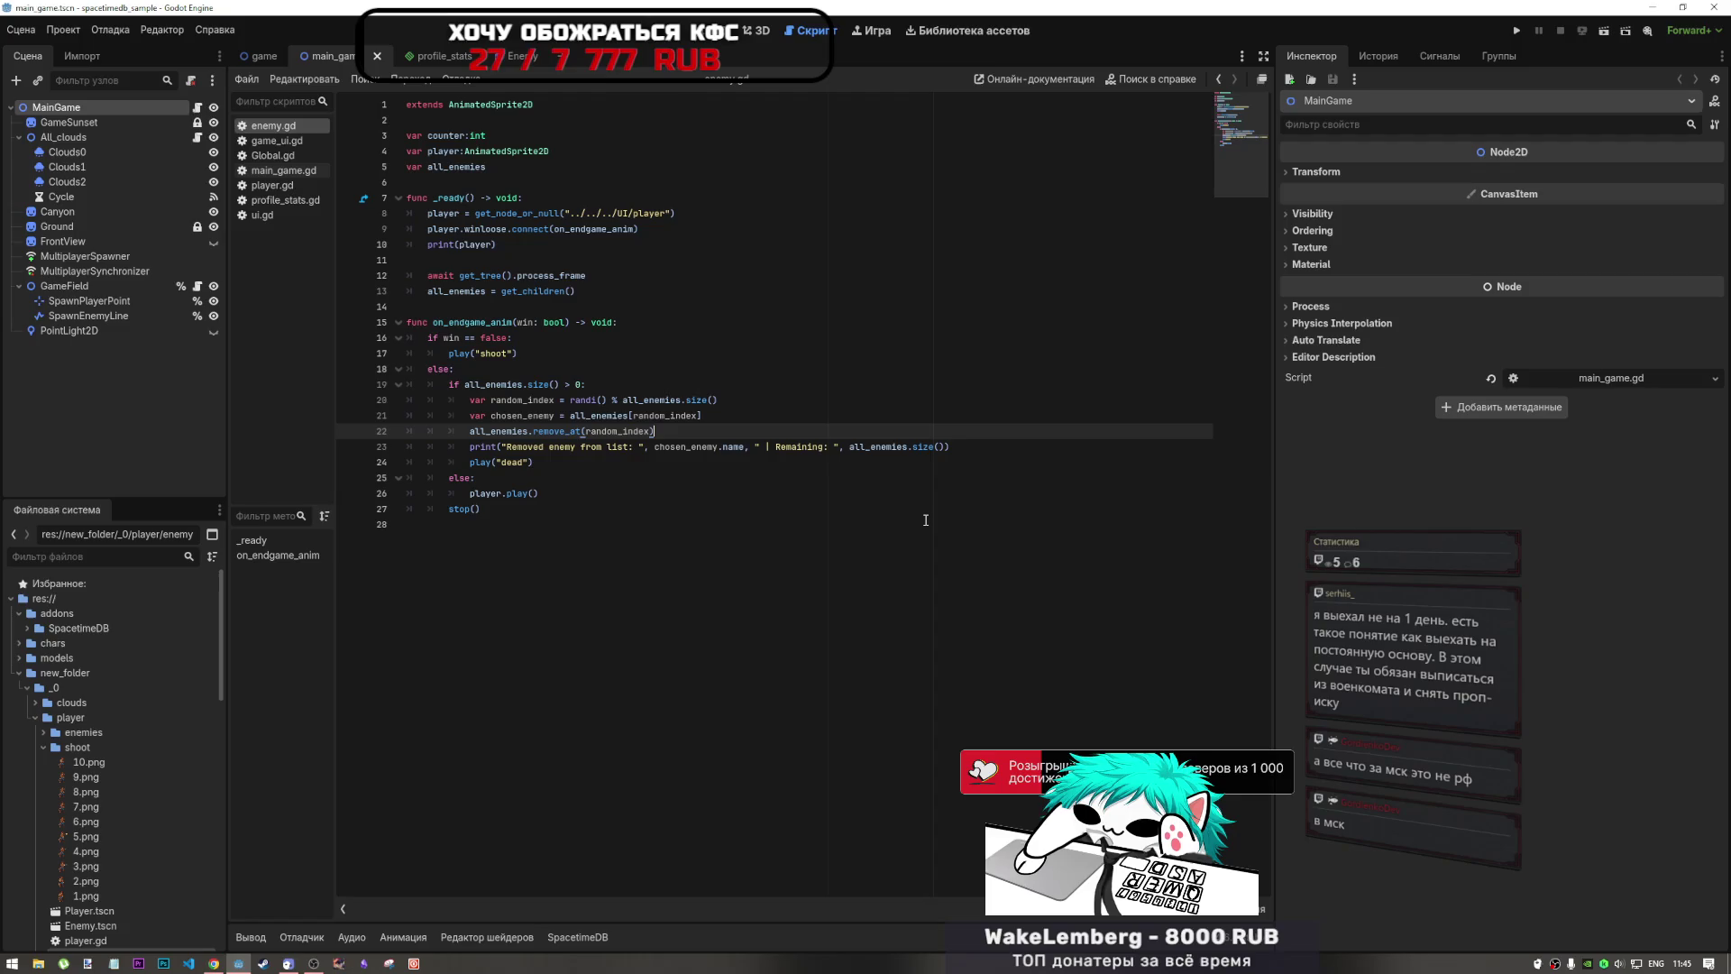
{"action": "left_click", "coordinate": [618, 461]}
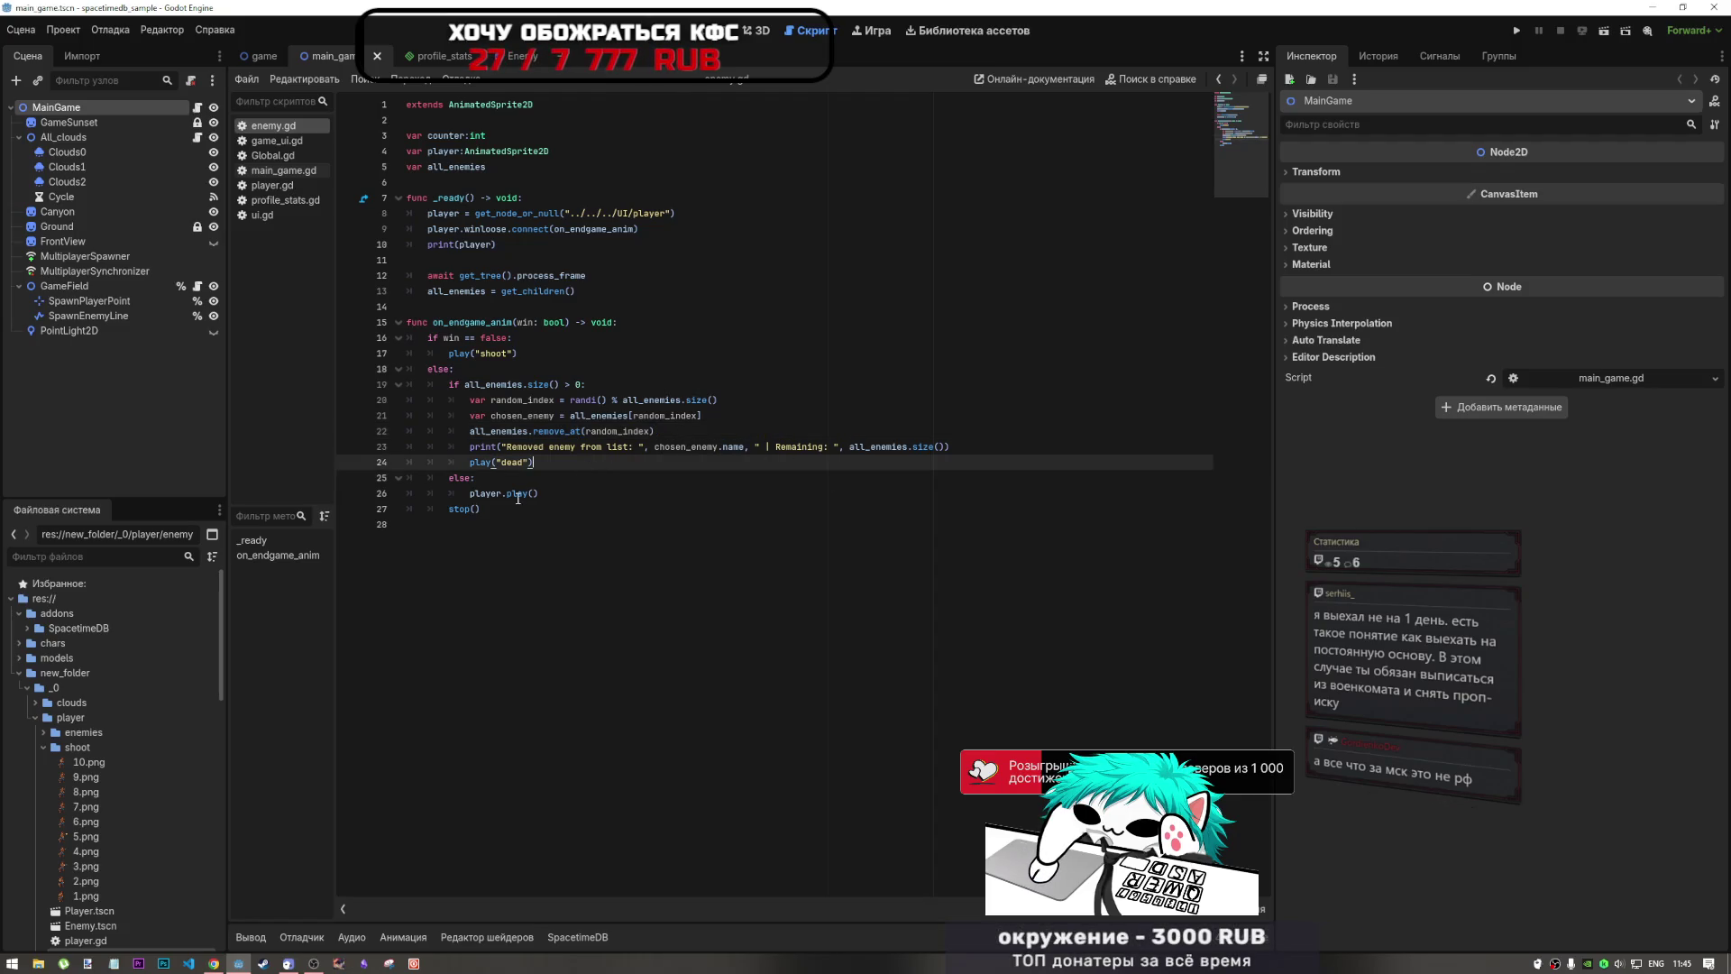
{"action": "left_click_drag", "start_coordinate": [514, 508], "coordinate": [497, 434]}
{"action": "left_click", "coordinate": [549, 446]}
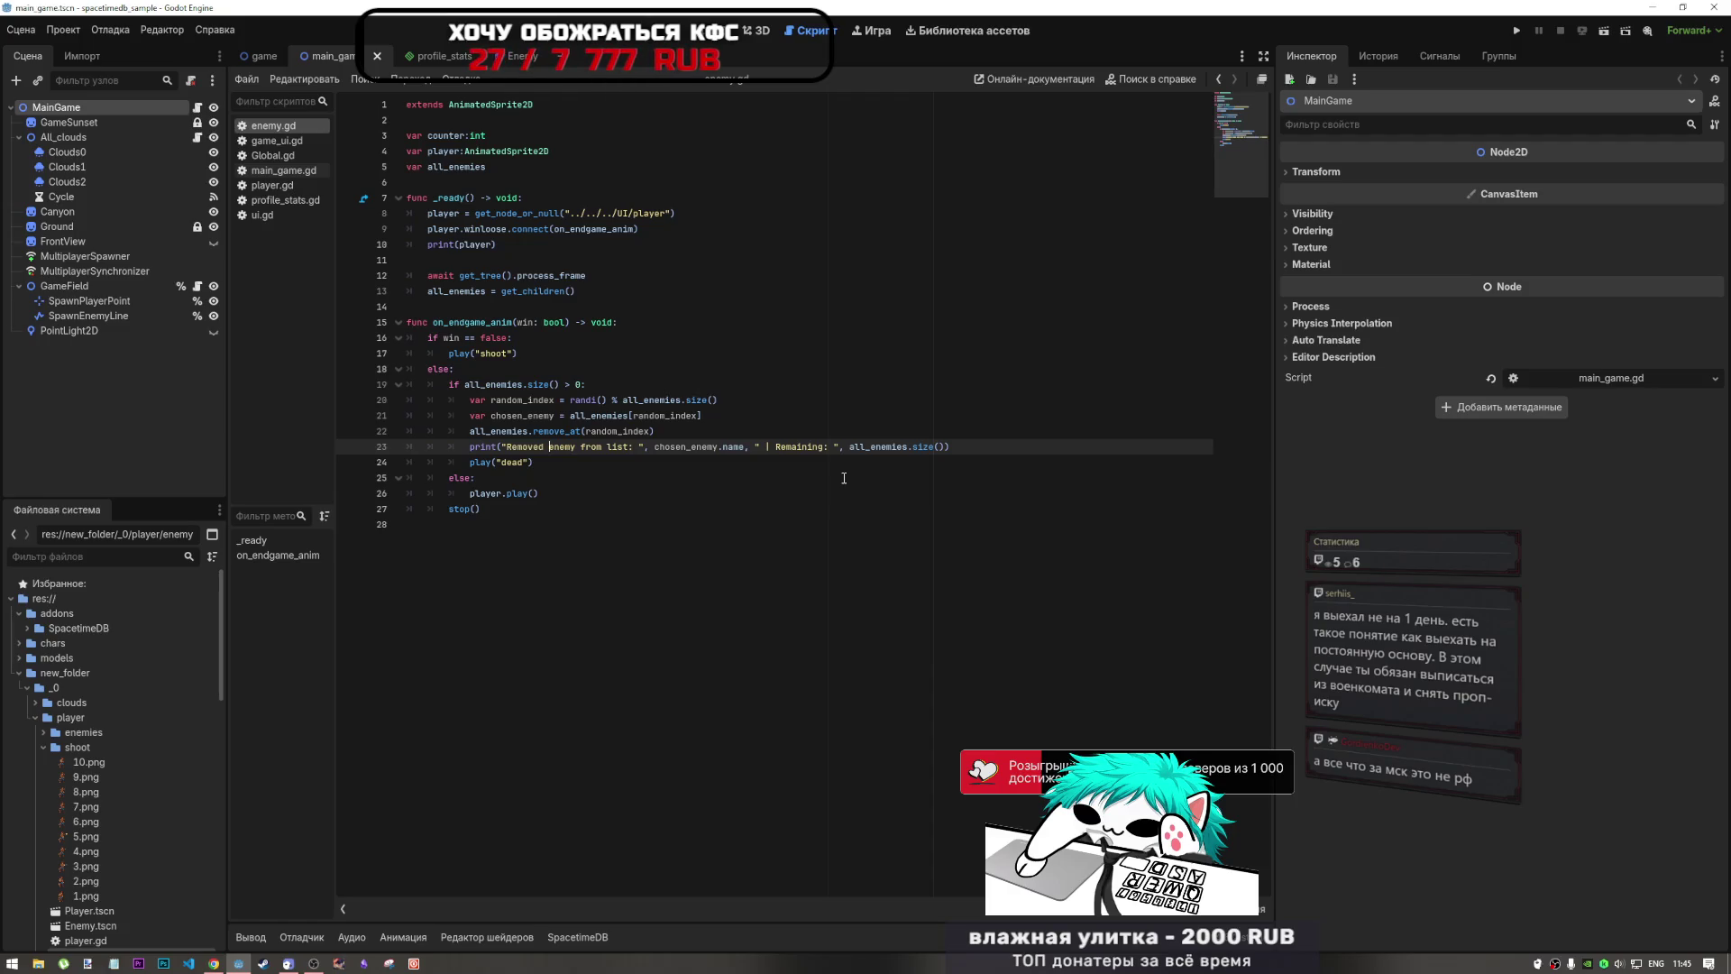
{"action": "left_click", "coordinate": [577, 476]}
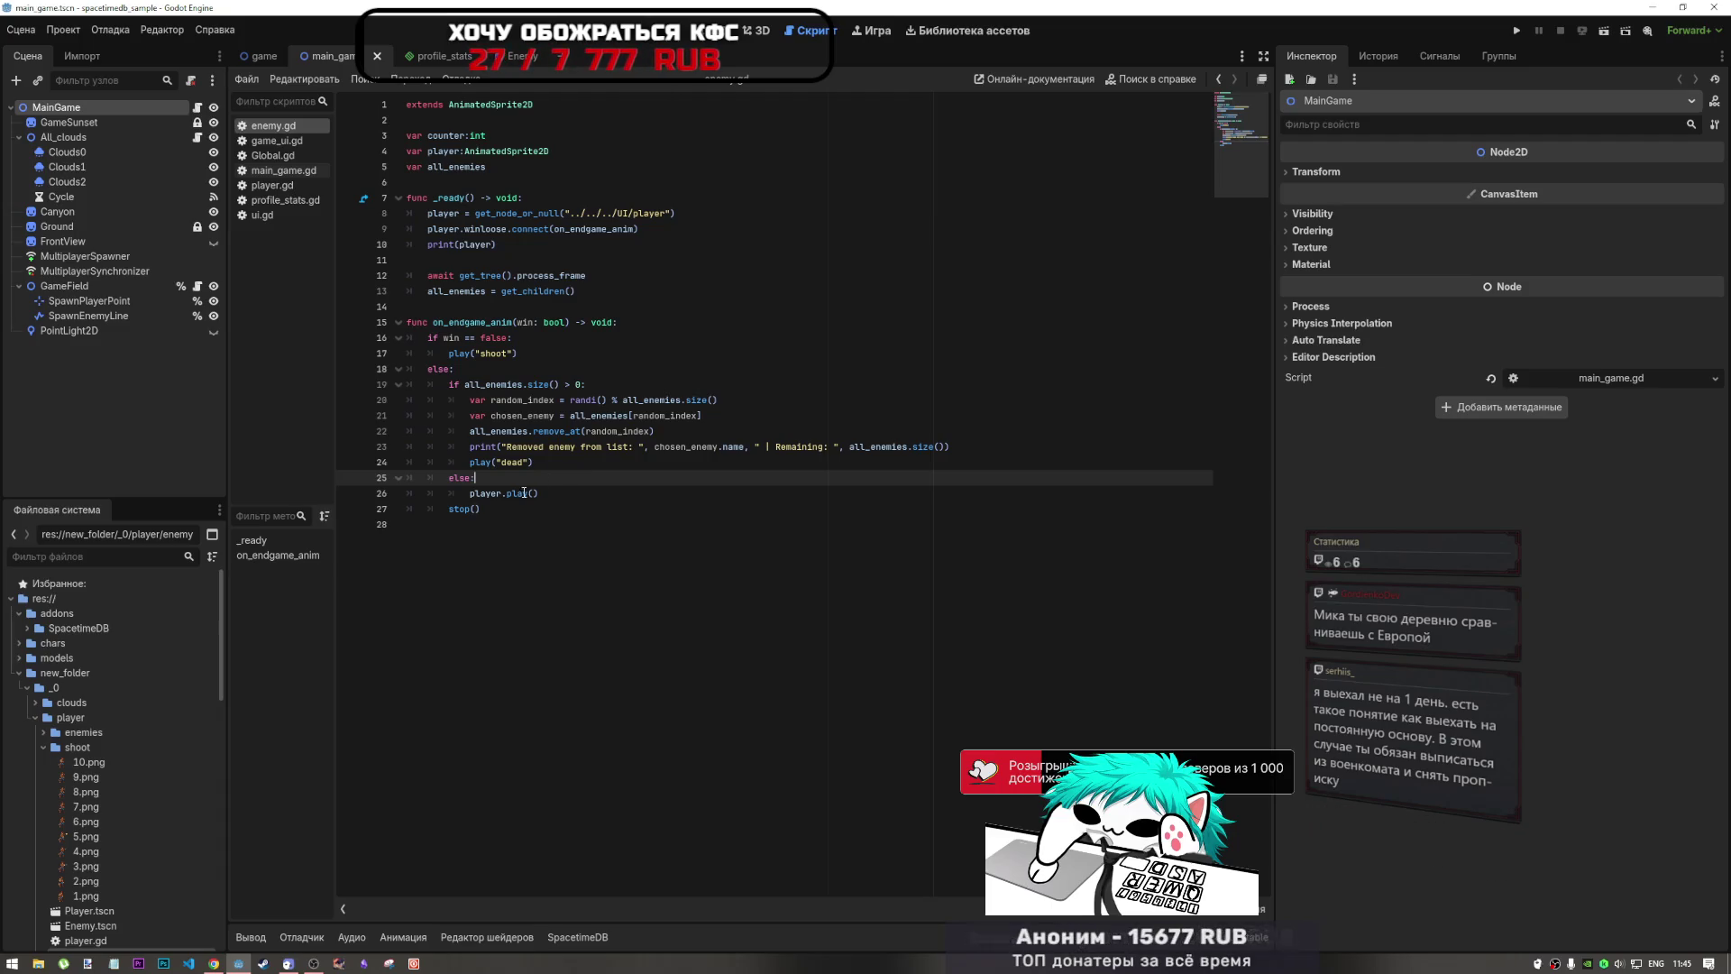
{"action": "key", "text": "Down"}
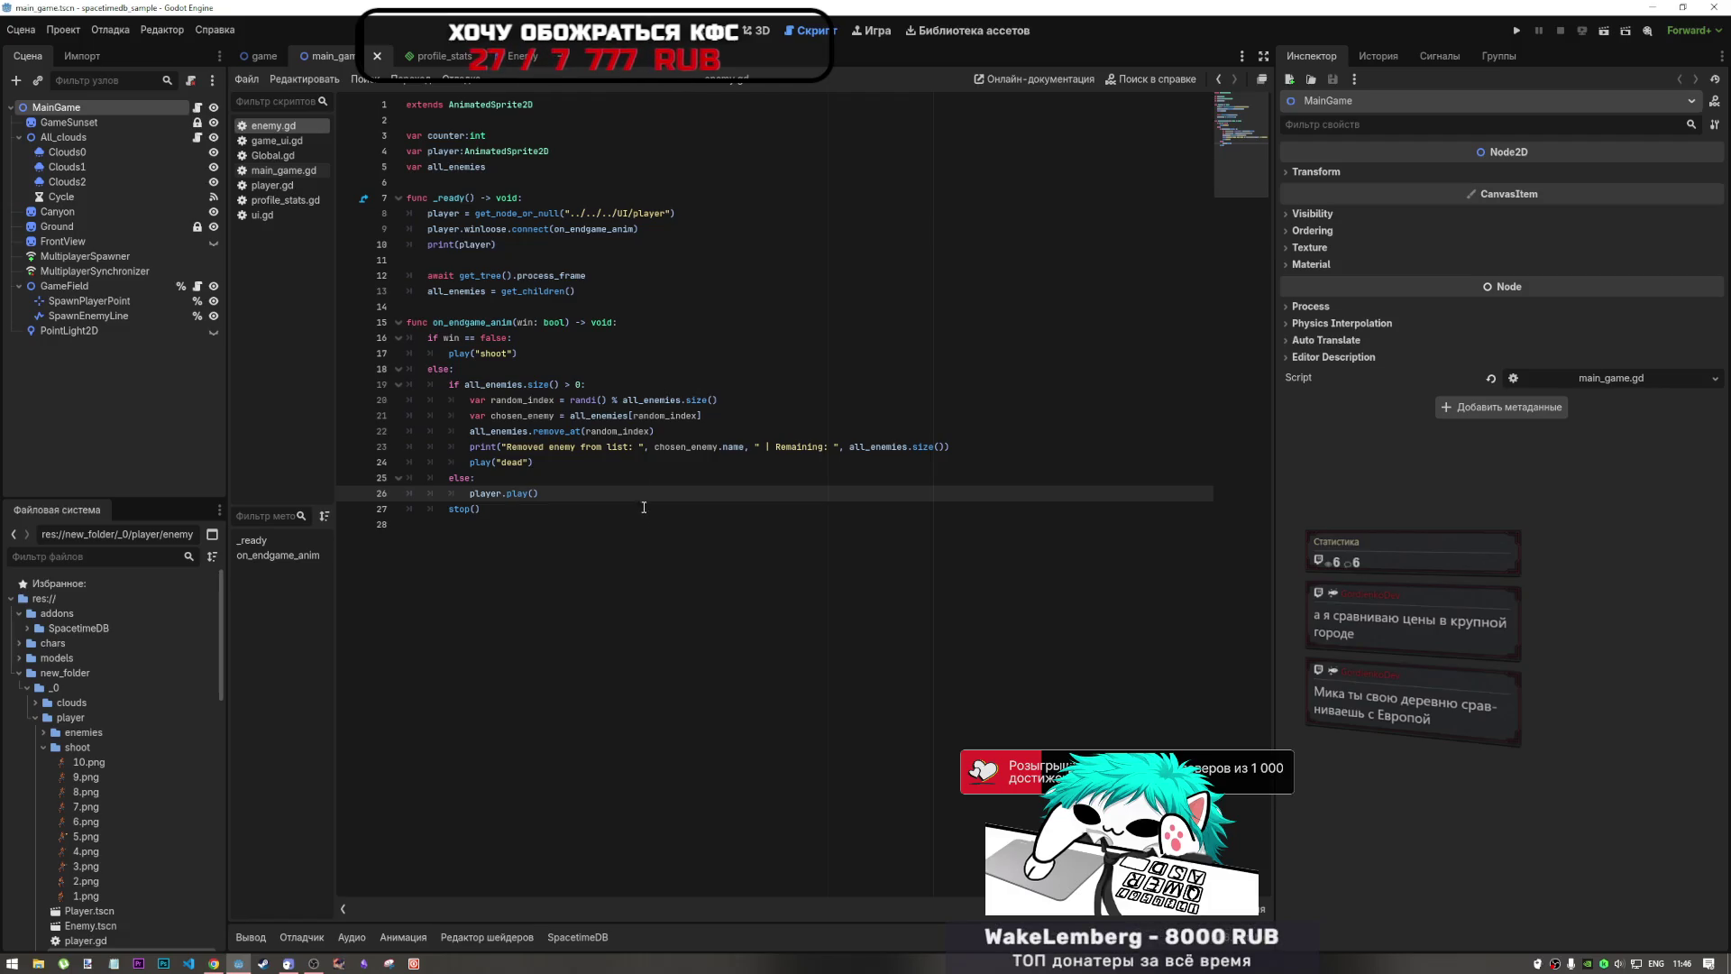
Step: Delete the stop() call on line 27 and the trailing empty line below it
{"action": "left_click", "coordinate": [513, 461]}
{"action": "left_click", "coordinate": [465, 462], "text": "shift"}
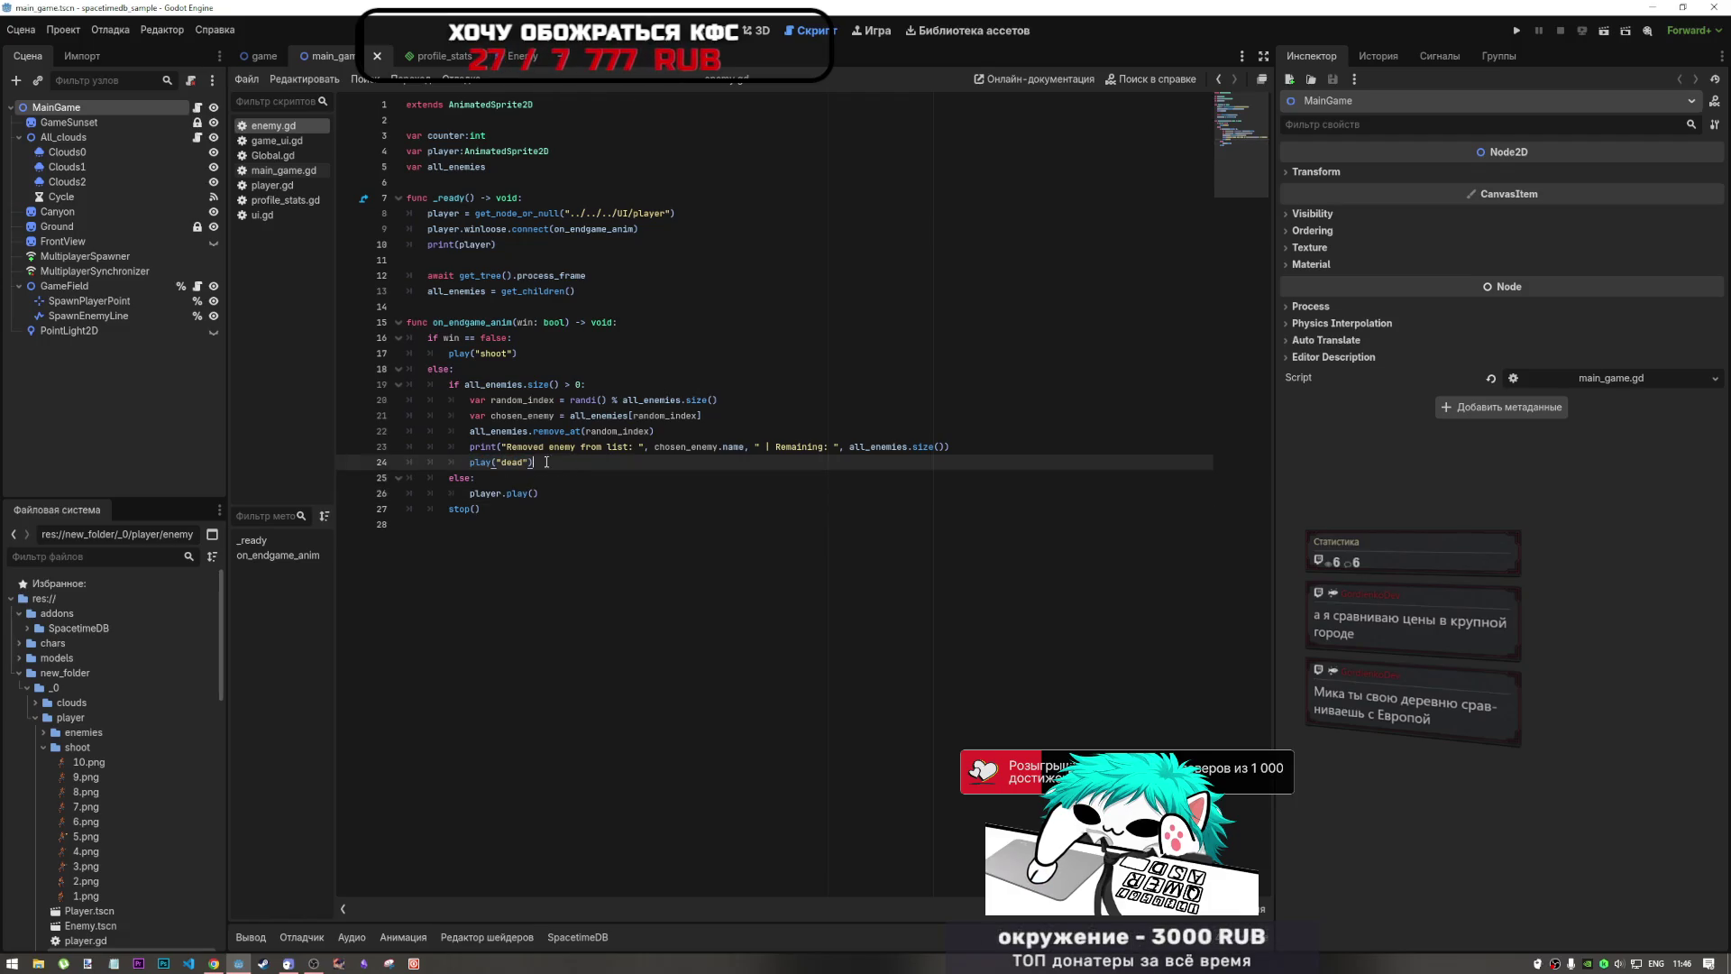
{"action": "left_click_drag", "start_coordinate": [533, 461], "coordinate": [485, 462]}
{"action": "left_click", "coordinate": [480, 509]}
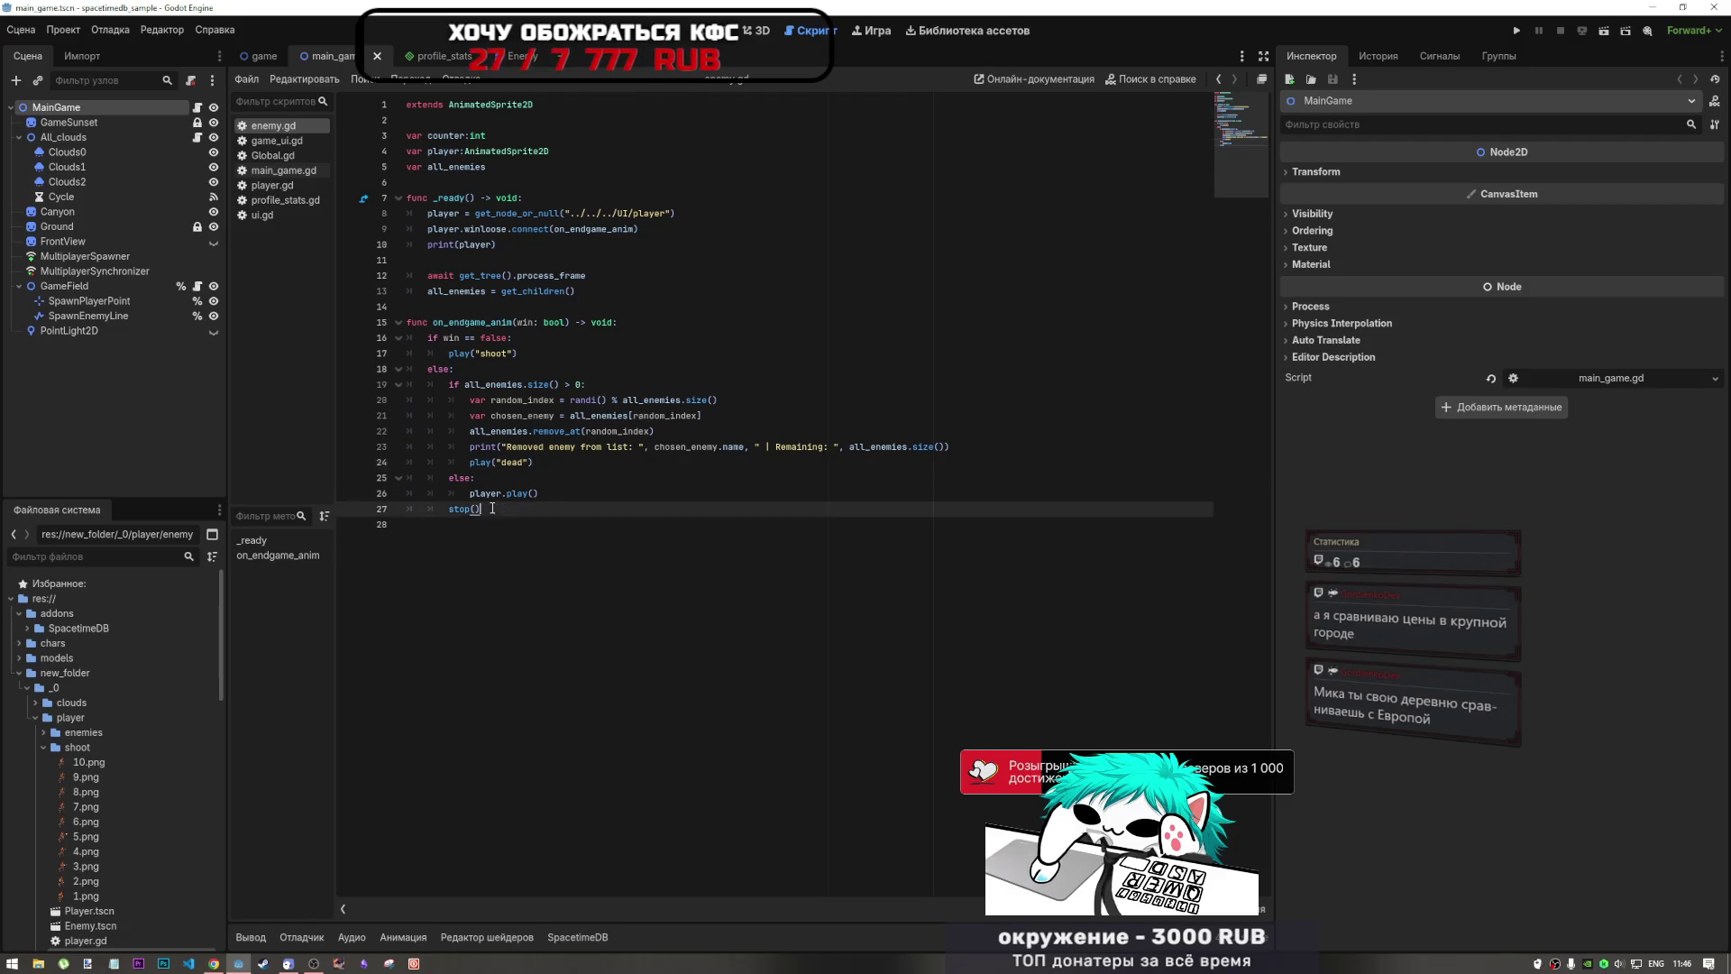
{"action": "left_click", "coordinate": [427, 509], "text": "shift"}
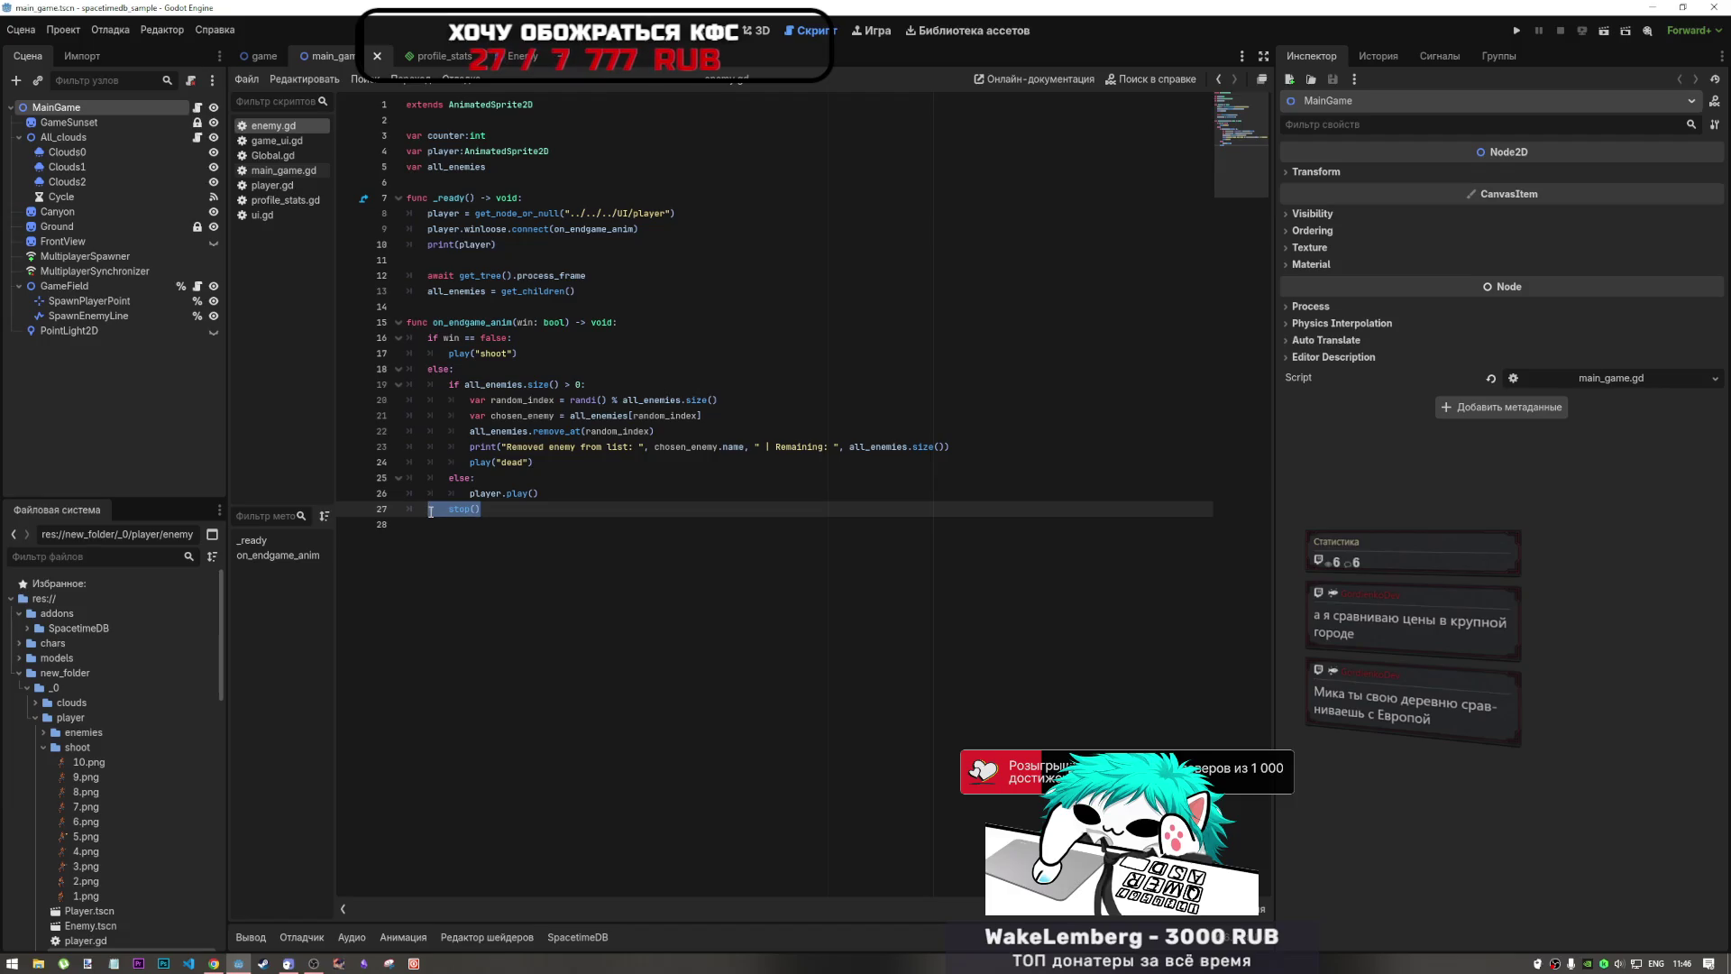
{"action": "key", "text": "shift+Home"}
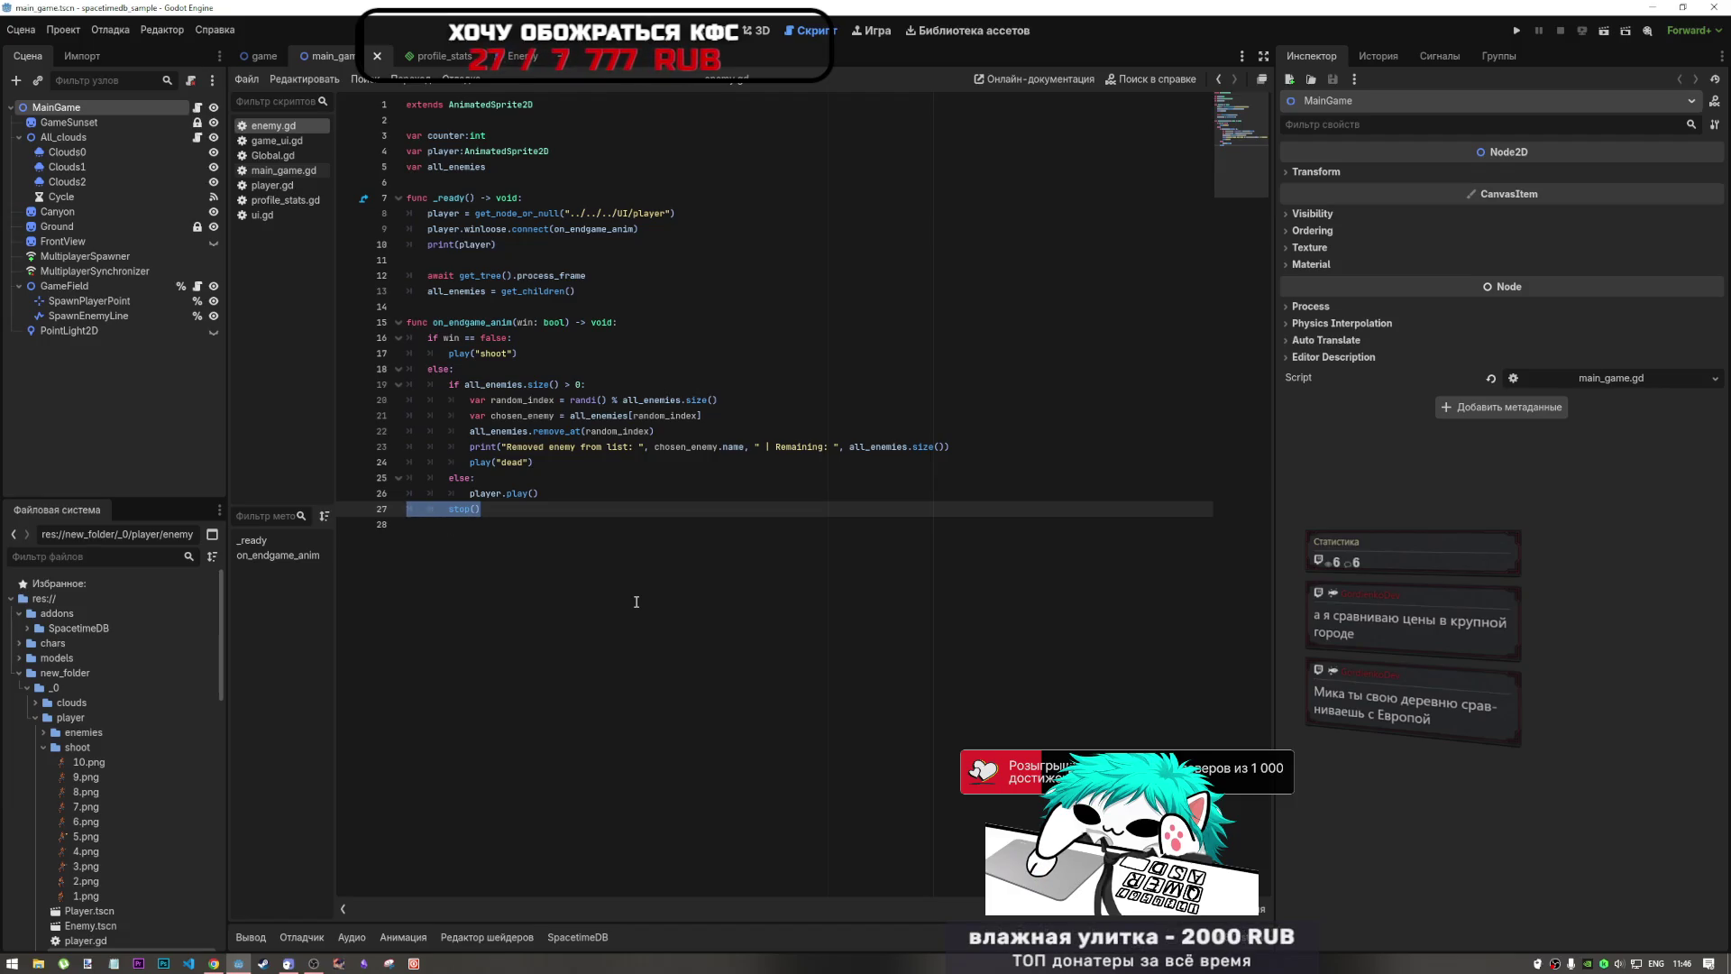
{"action": "key", "text": "BackSpace"}
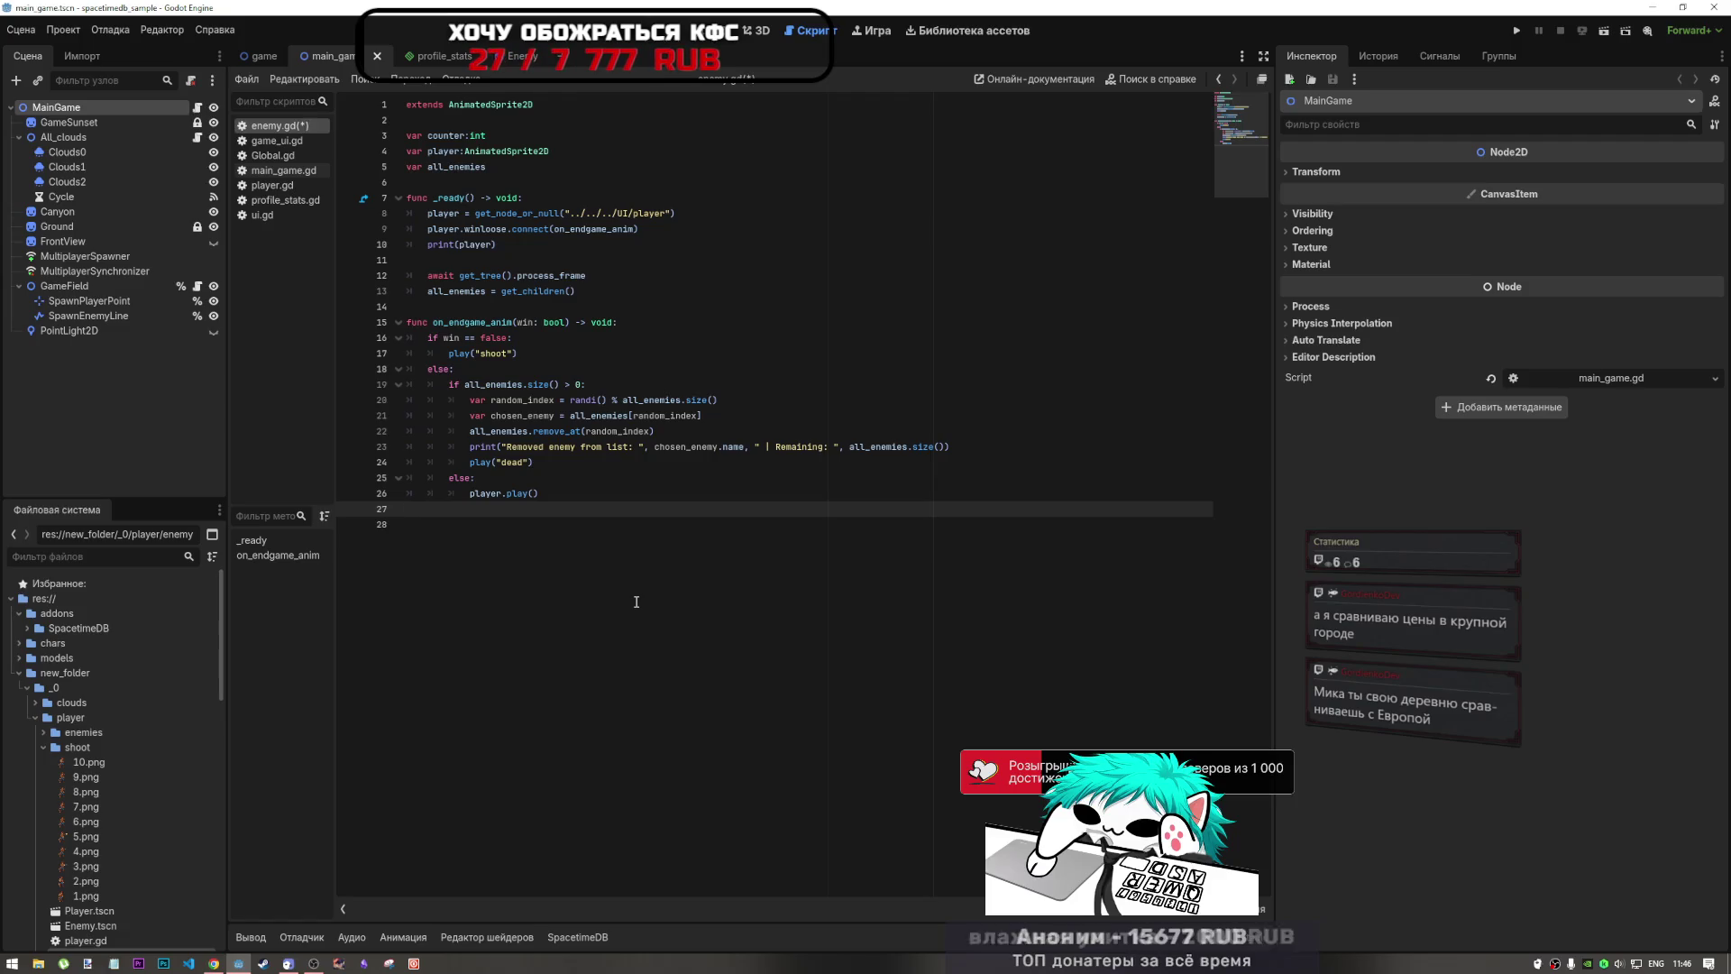
{"action": "key", "text": "Delete"}
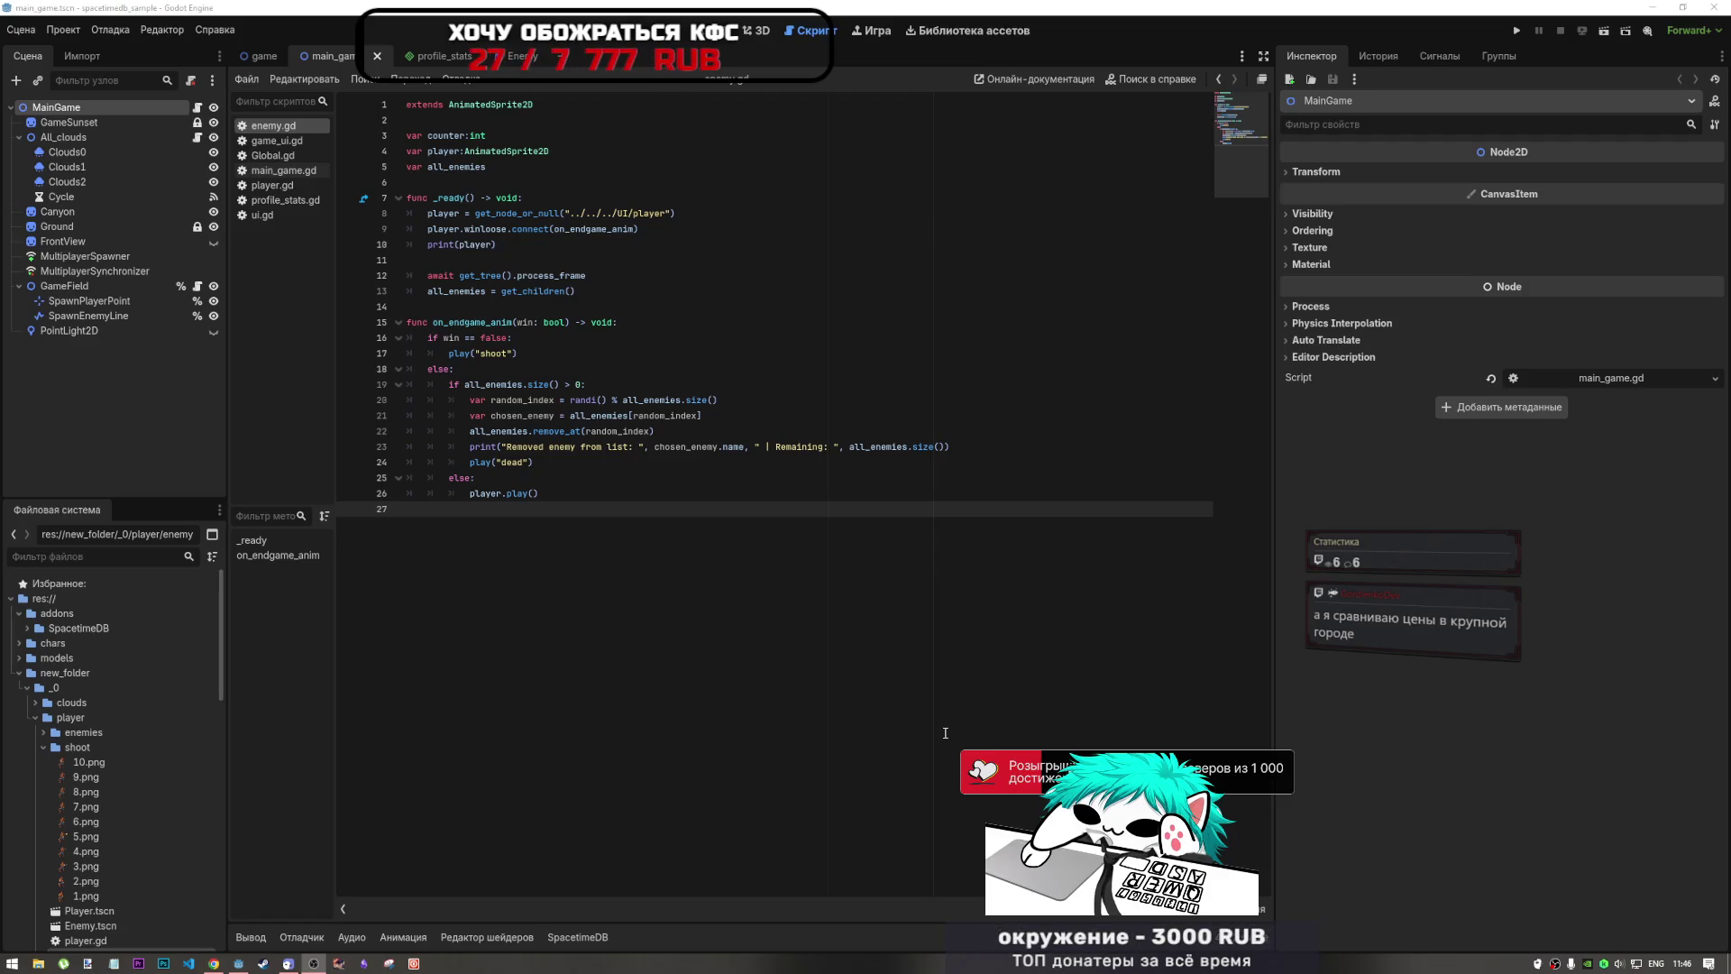
{"action": "left_click", "coordinate": [581, 496]}
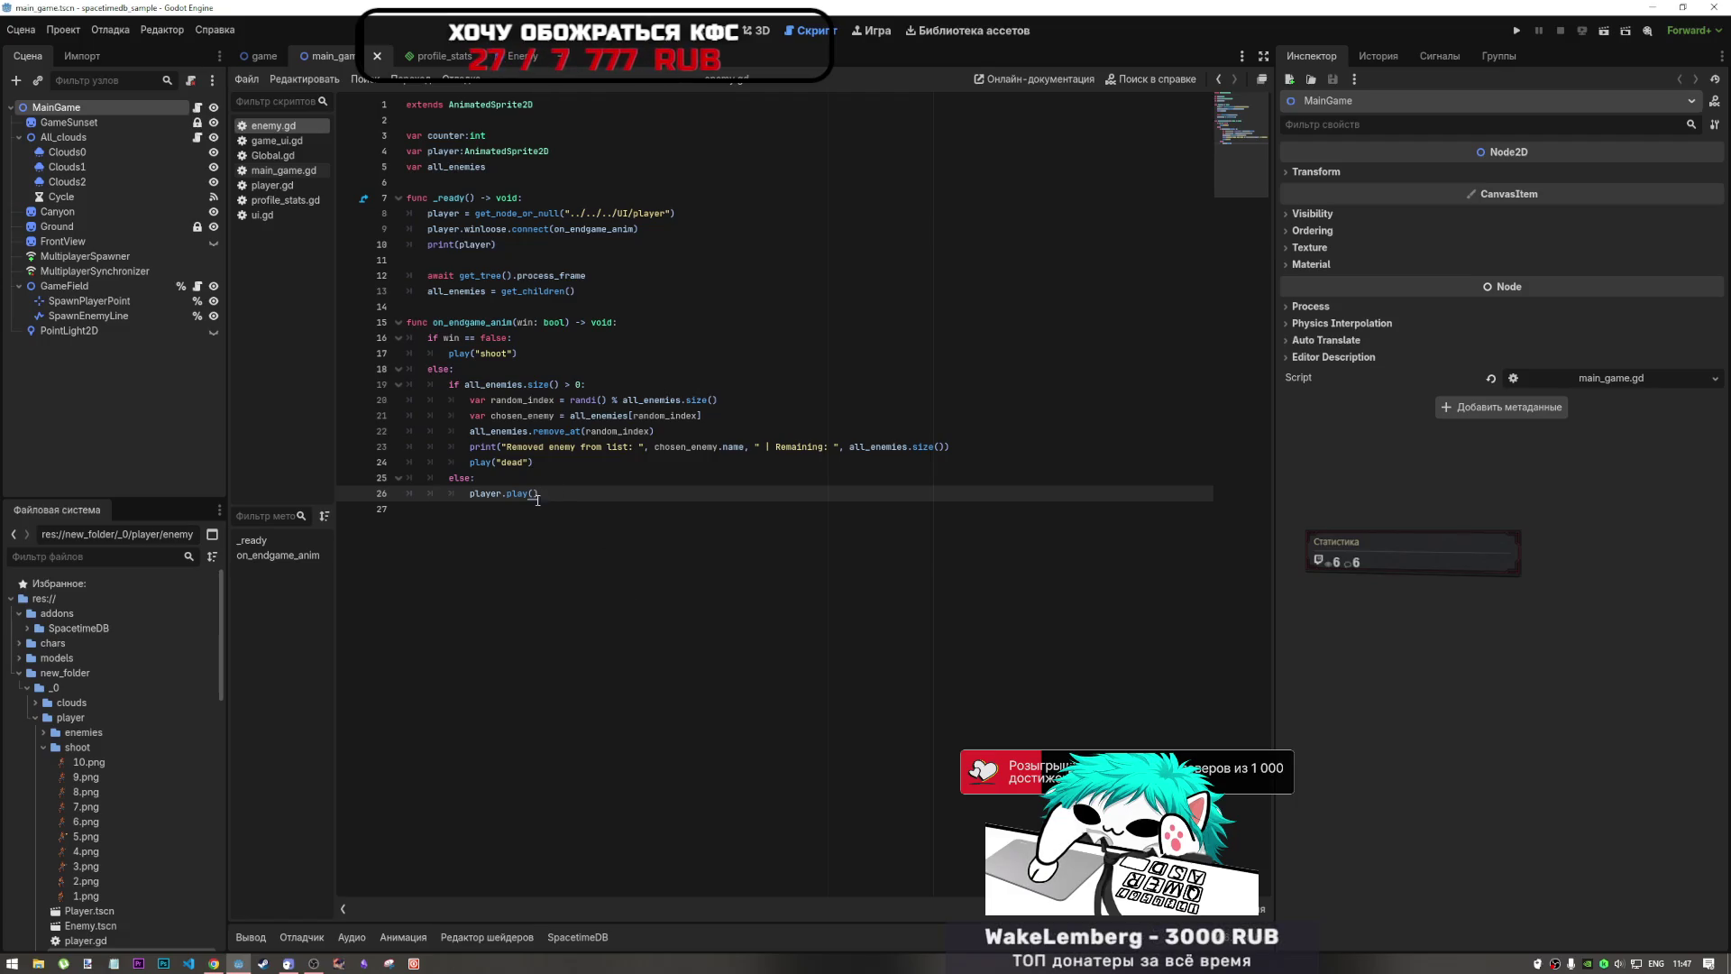
{"action": "left_click", "coordinate": [841, 446]}
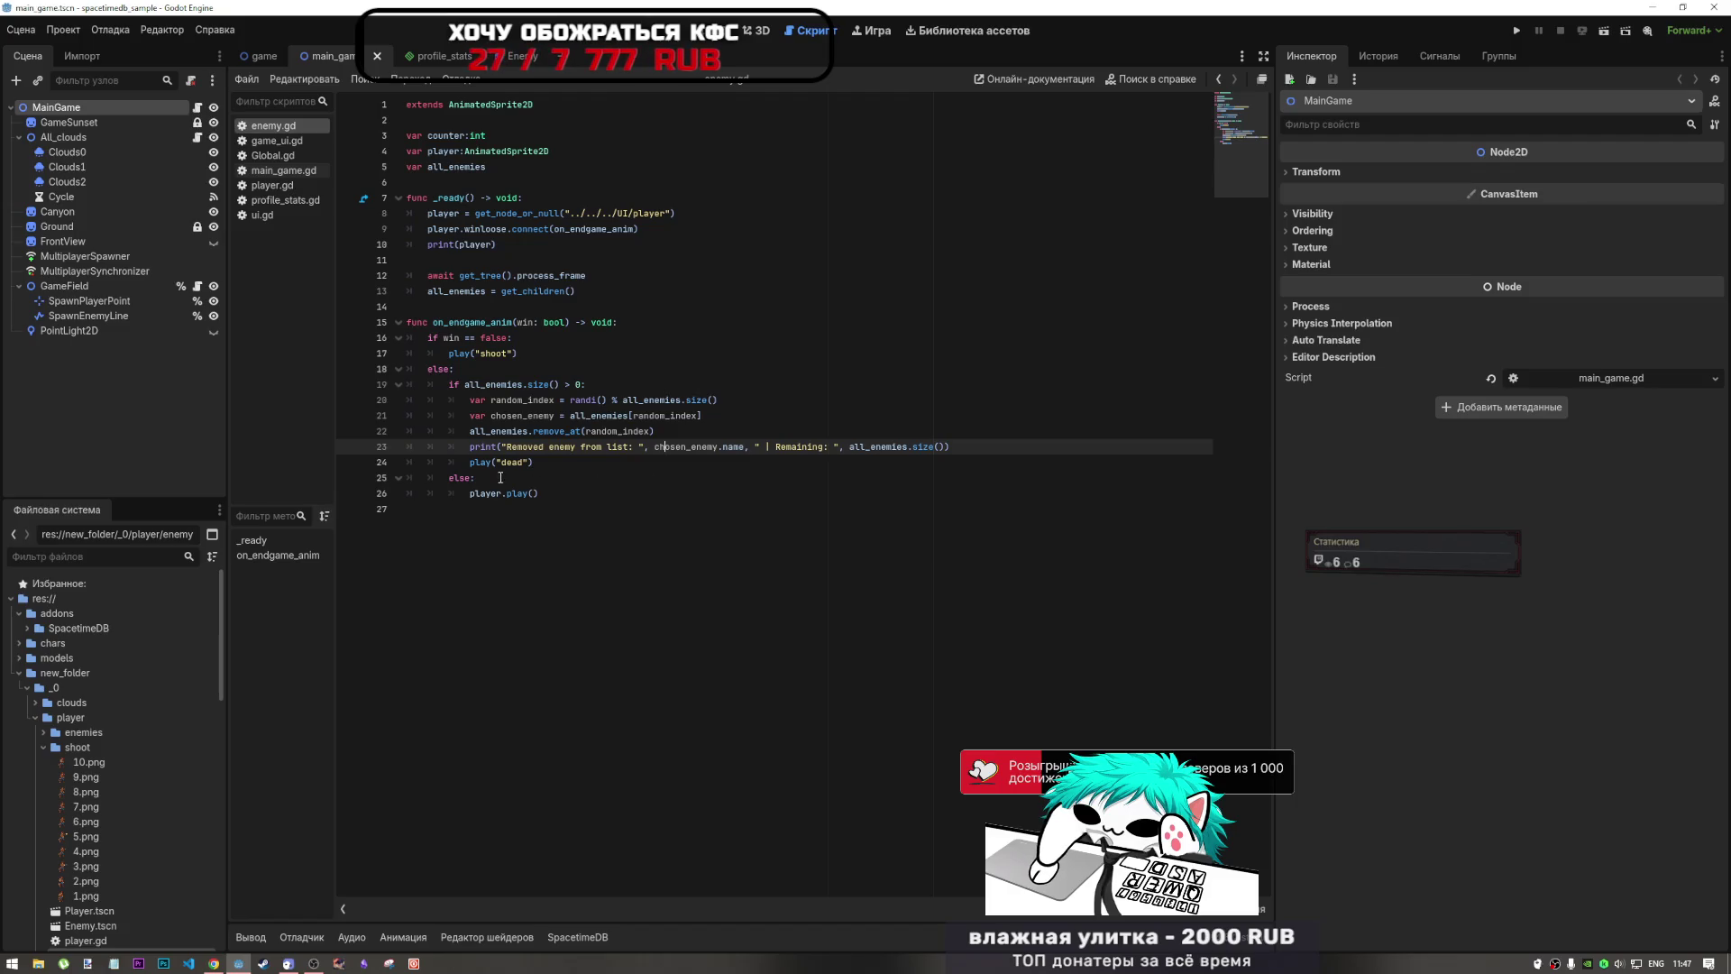
{"action": "left_click", "coordinate": [565, 416]}
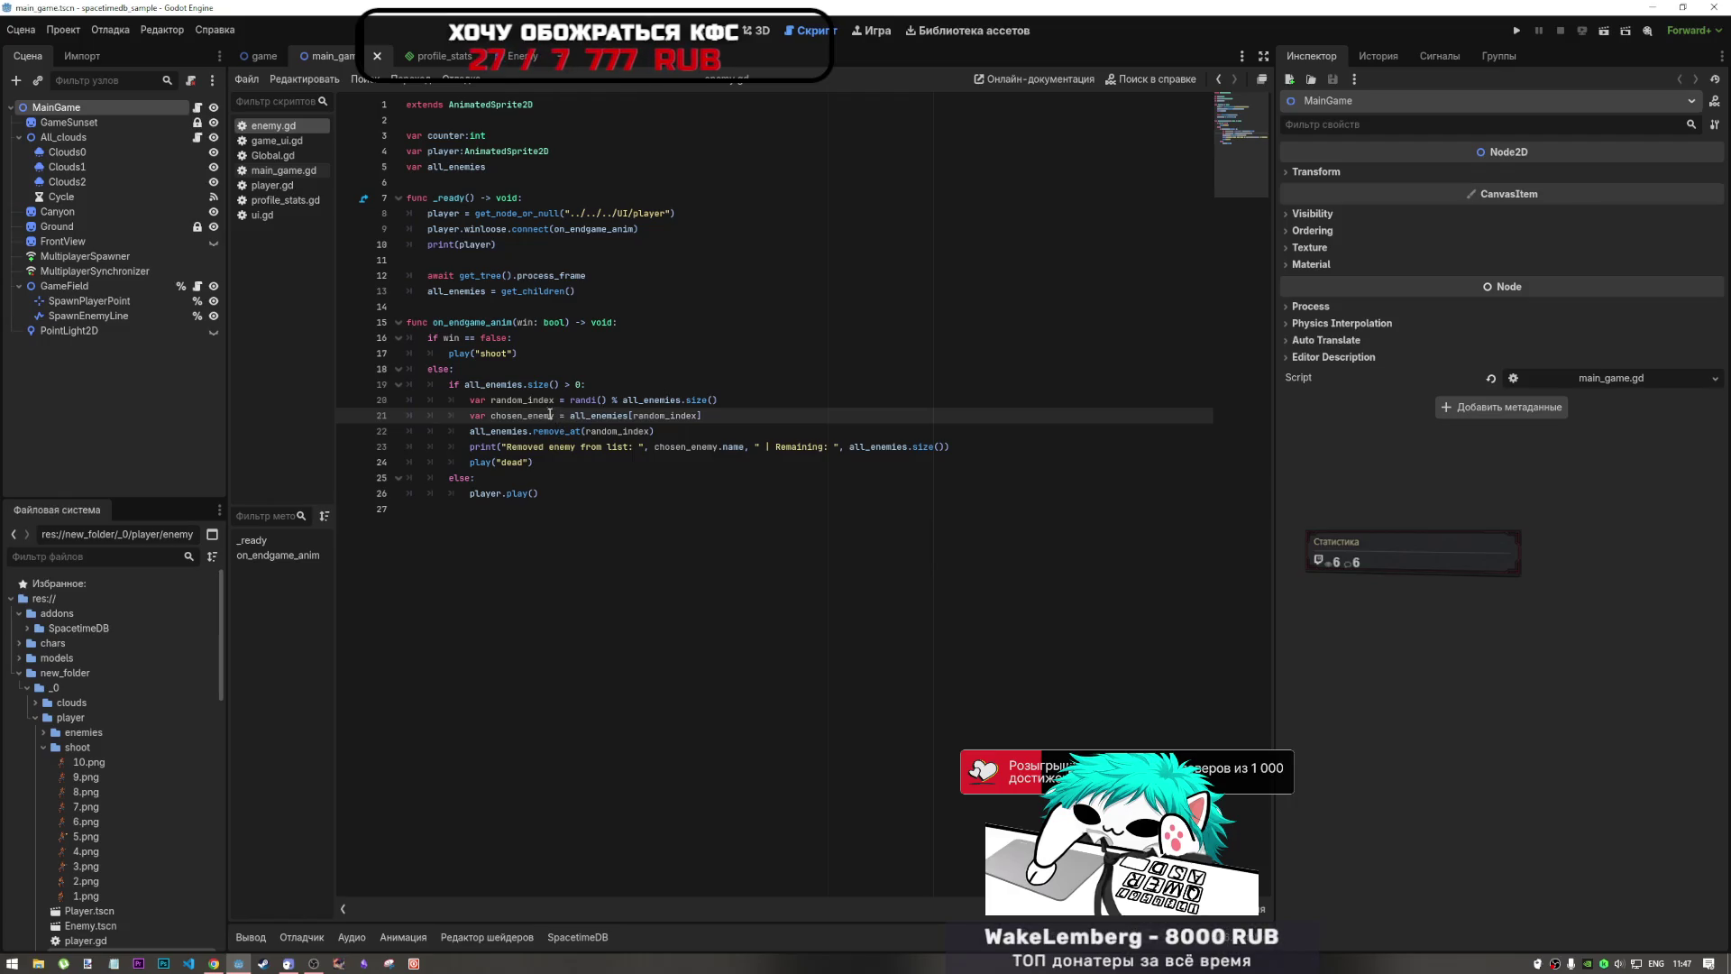
{"action": "key", "text": "Left"}
{"action": "key", "text": "Left"}
{"action": "key", "text": "Left"}
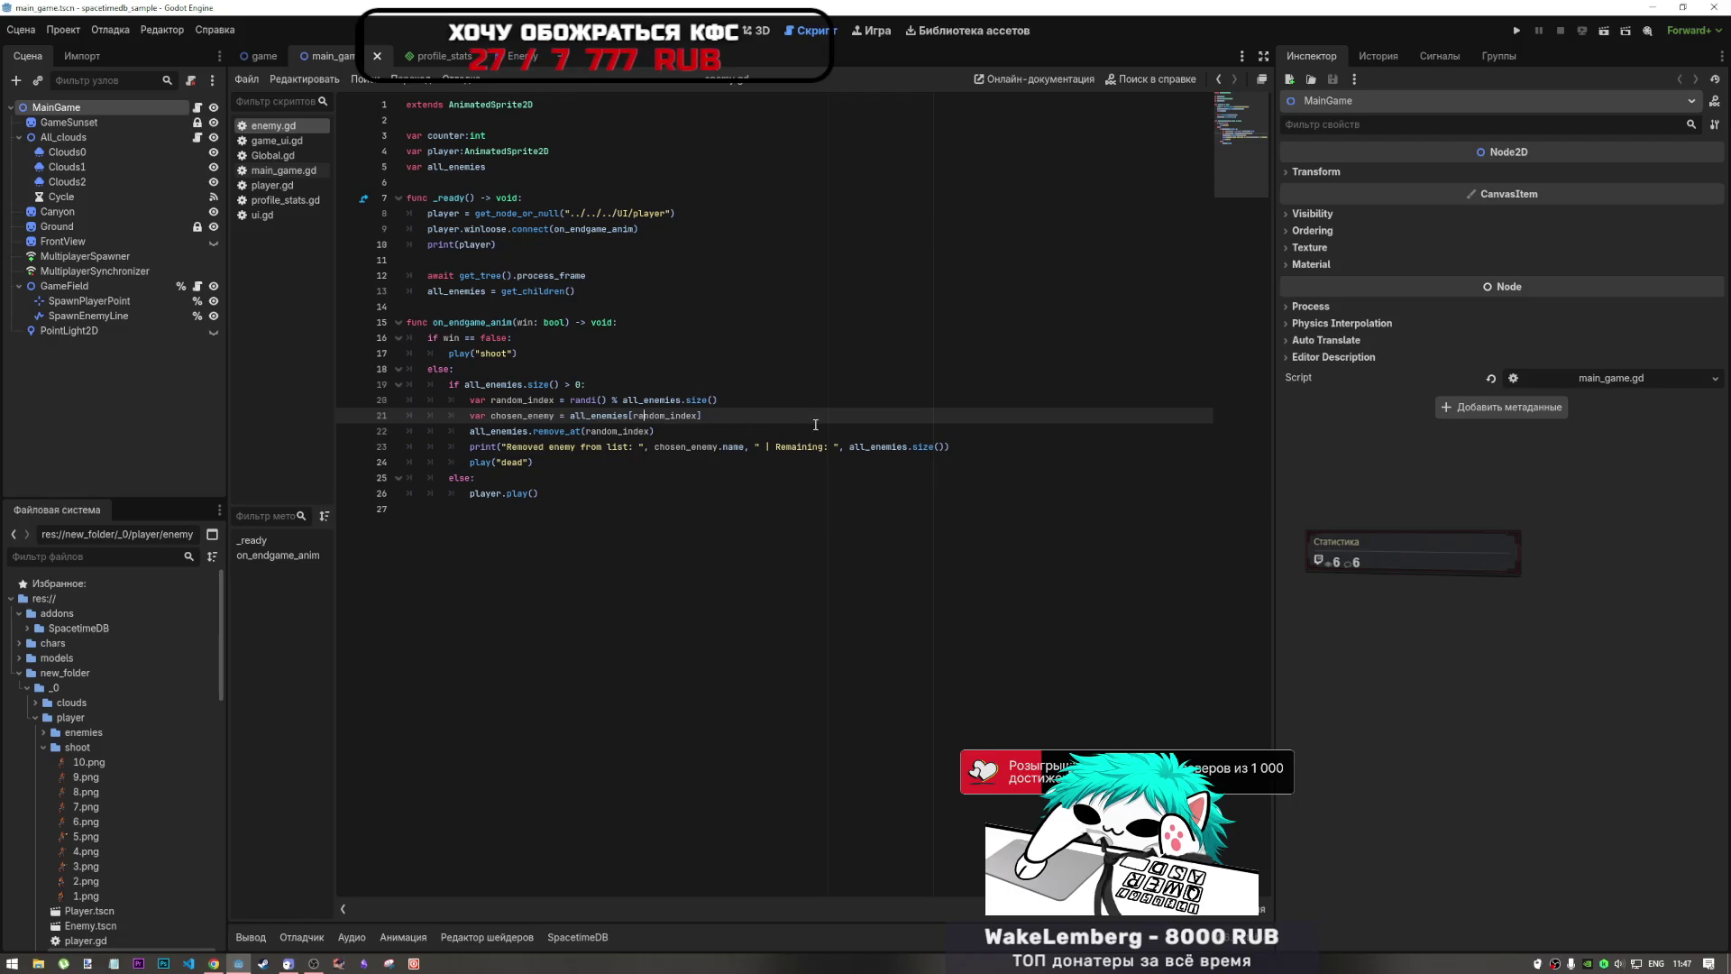
{"action": "left_click_drag", "start_coordinate": [812, 421], "coordinate": [766, 400]}
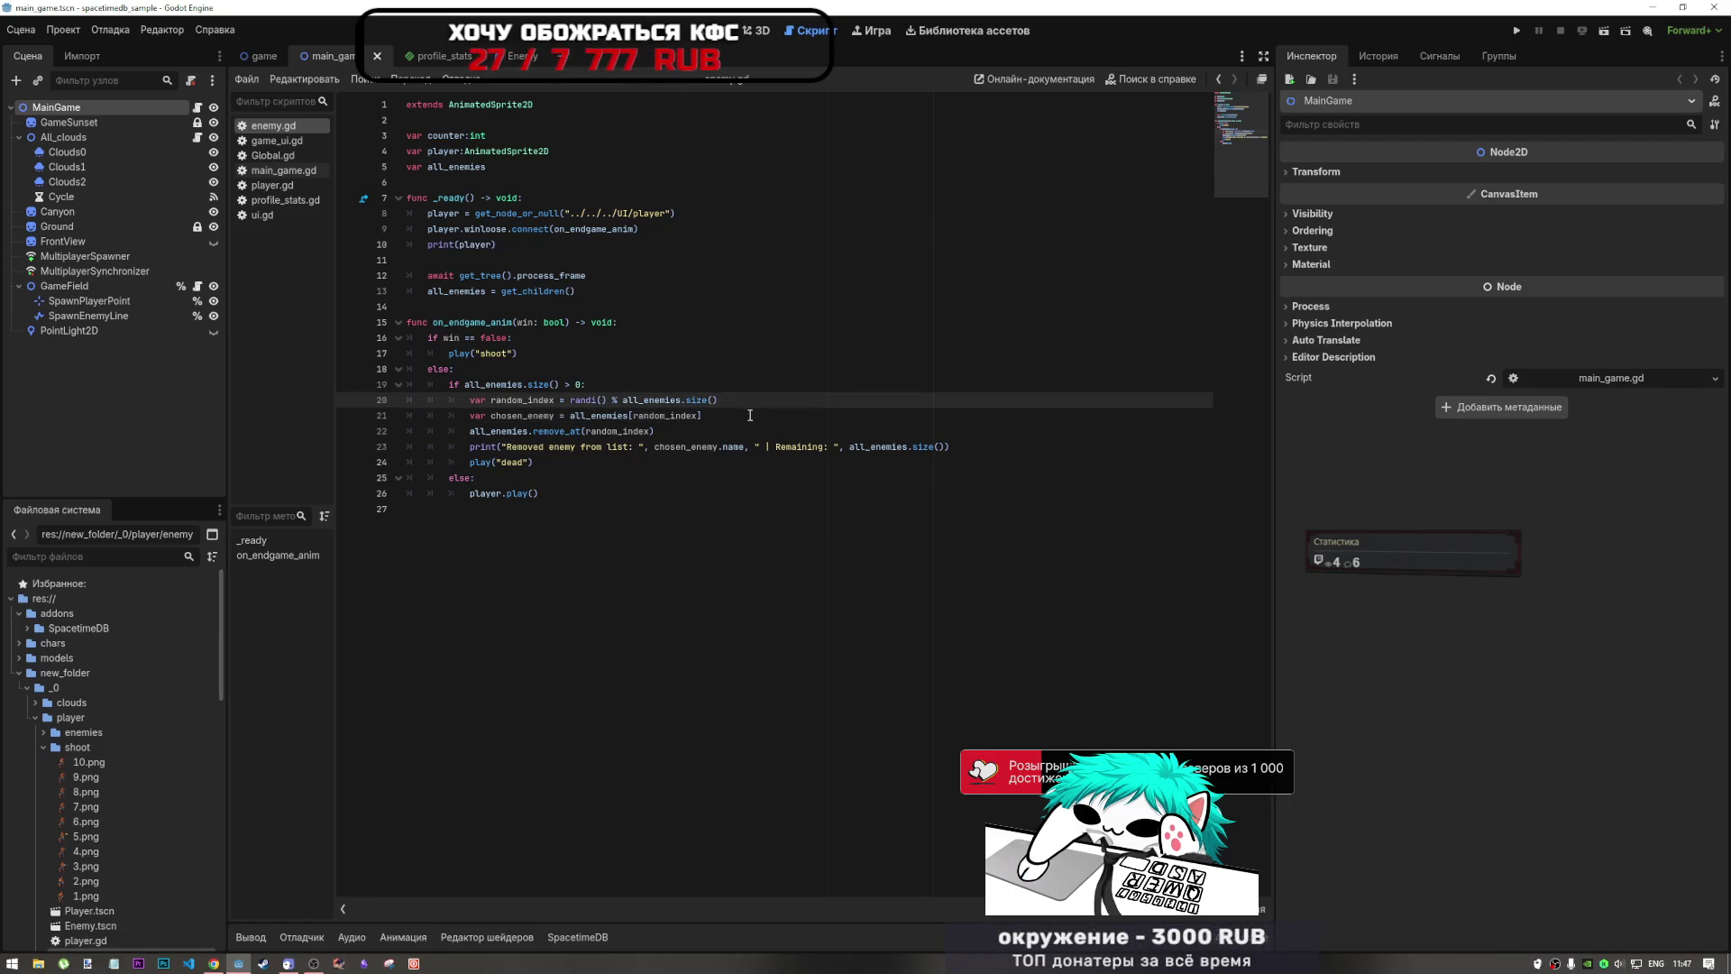
{"action": "left_click", "coordinate": [569, 414]}
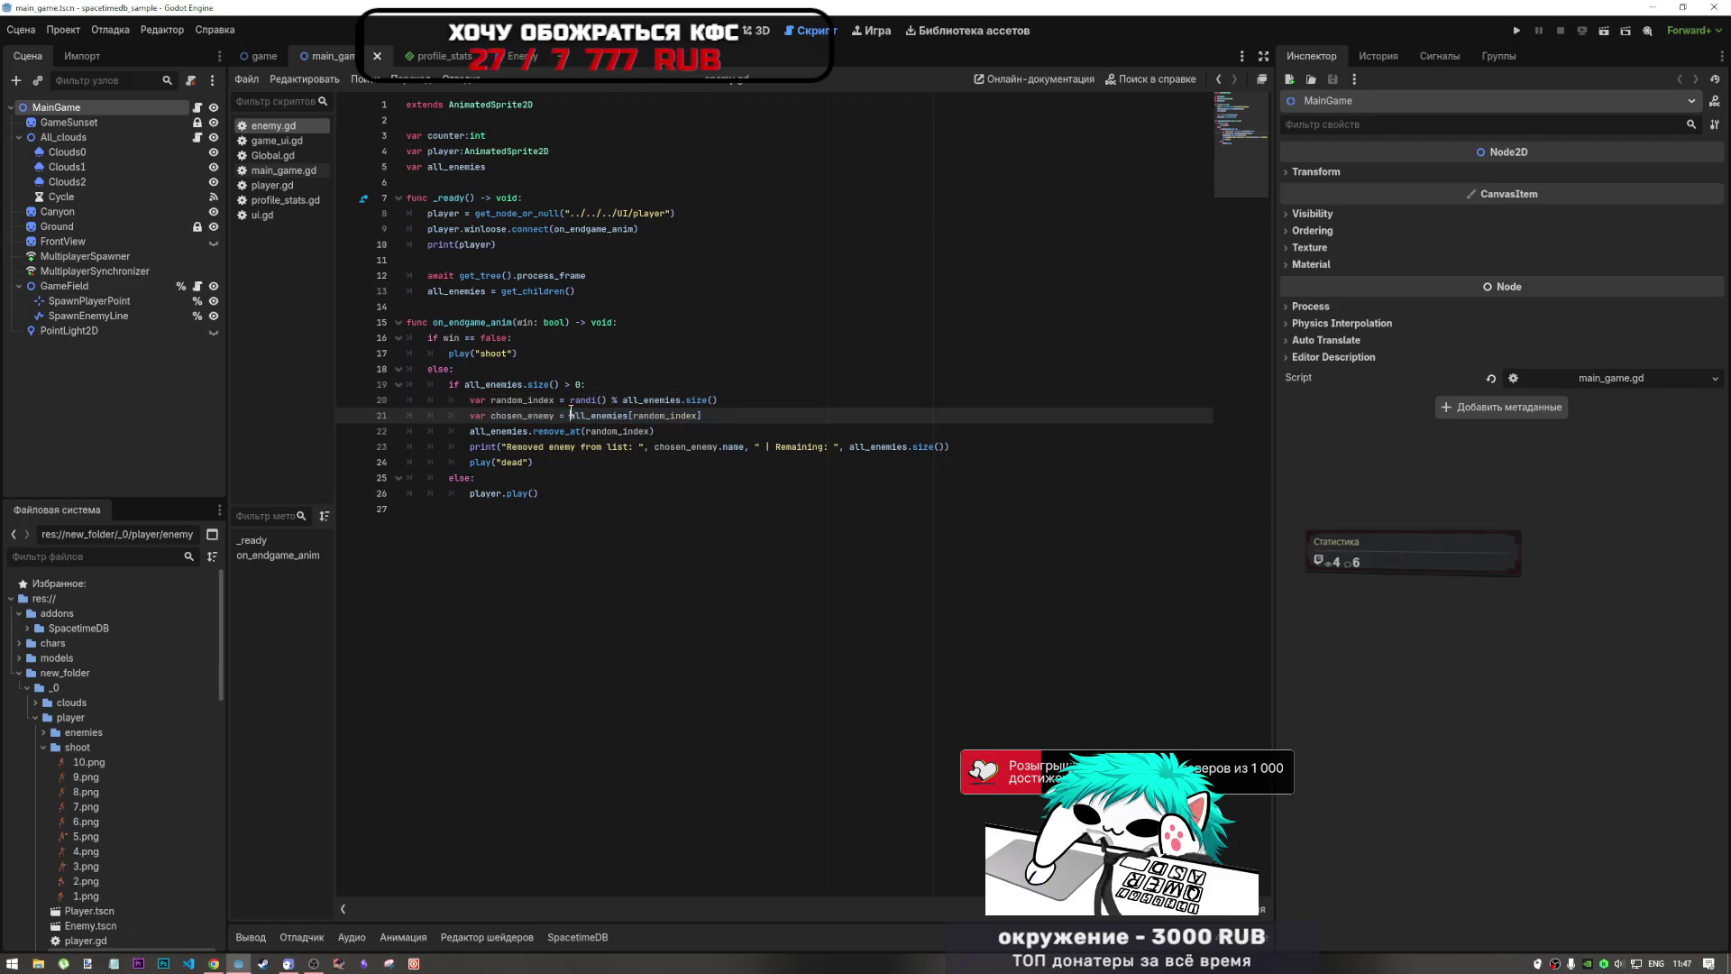
{"action": "left_click_drag", "start_coordinate": [512, 430], "coordinate": [590, 432]}
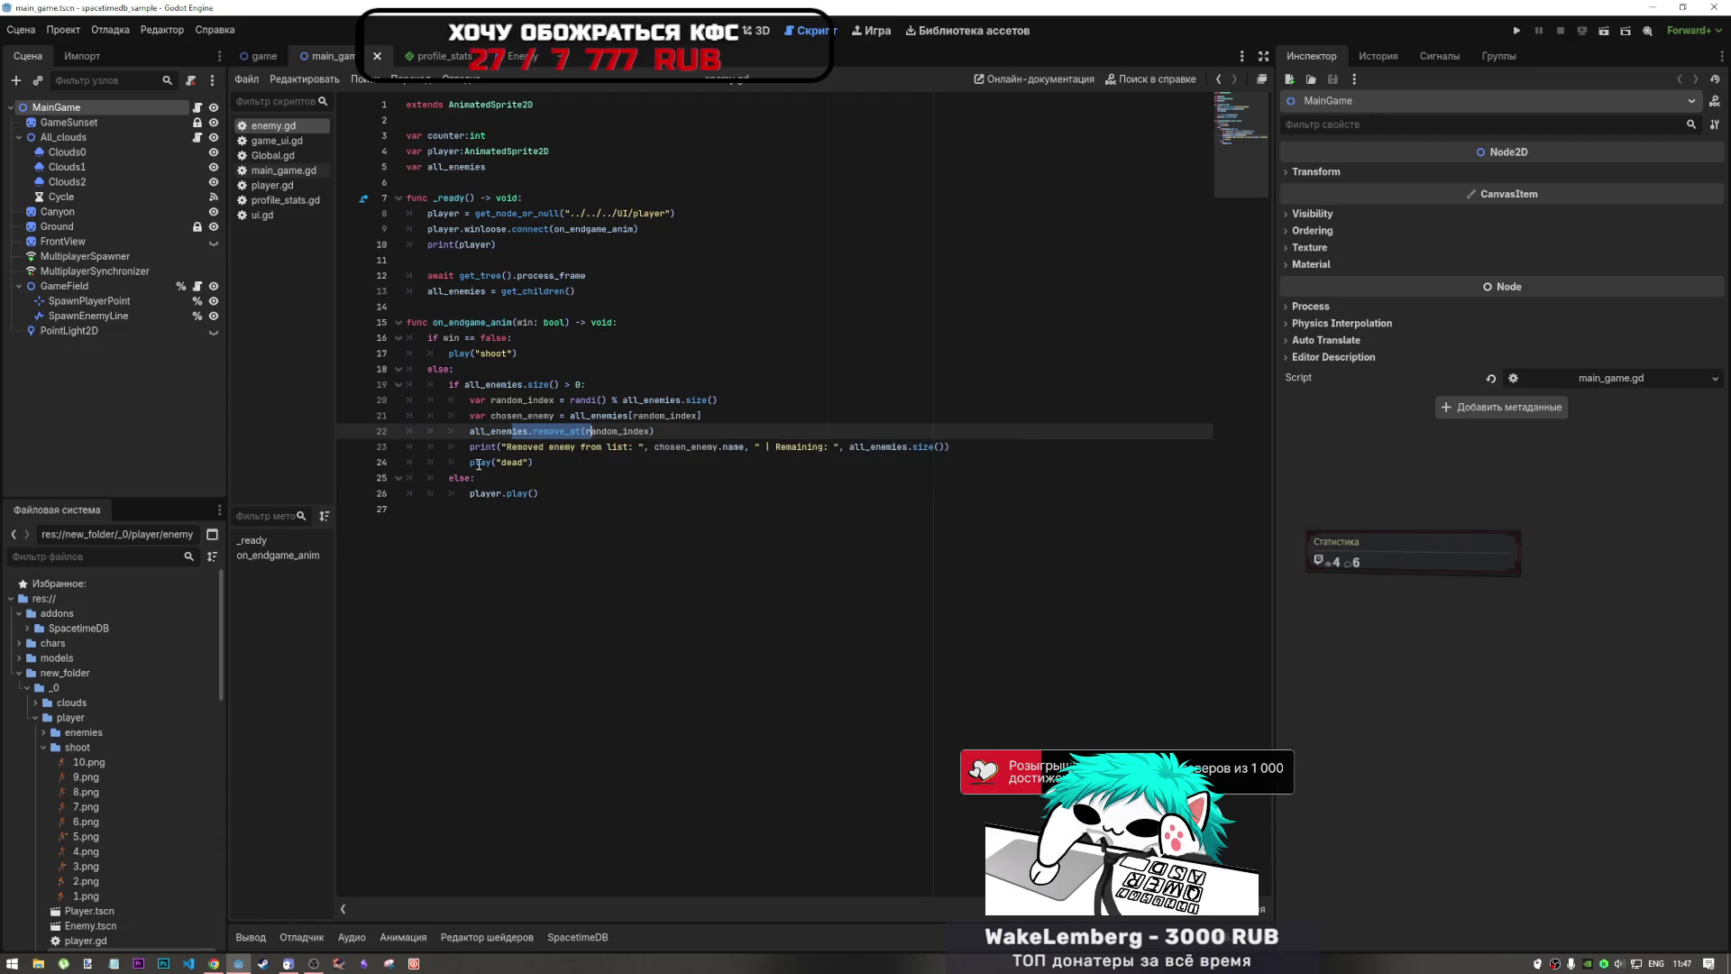
{"action": "left_click_drag", "start_coordinate": [469, 462], "coordinate": [544, 457]}
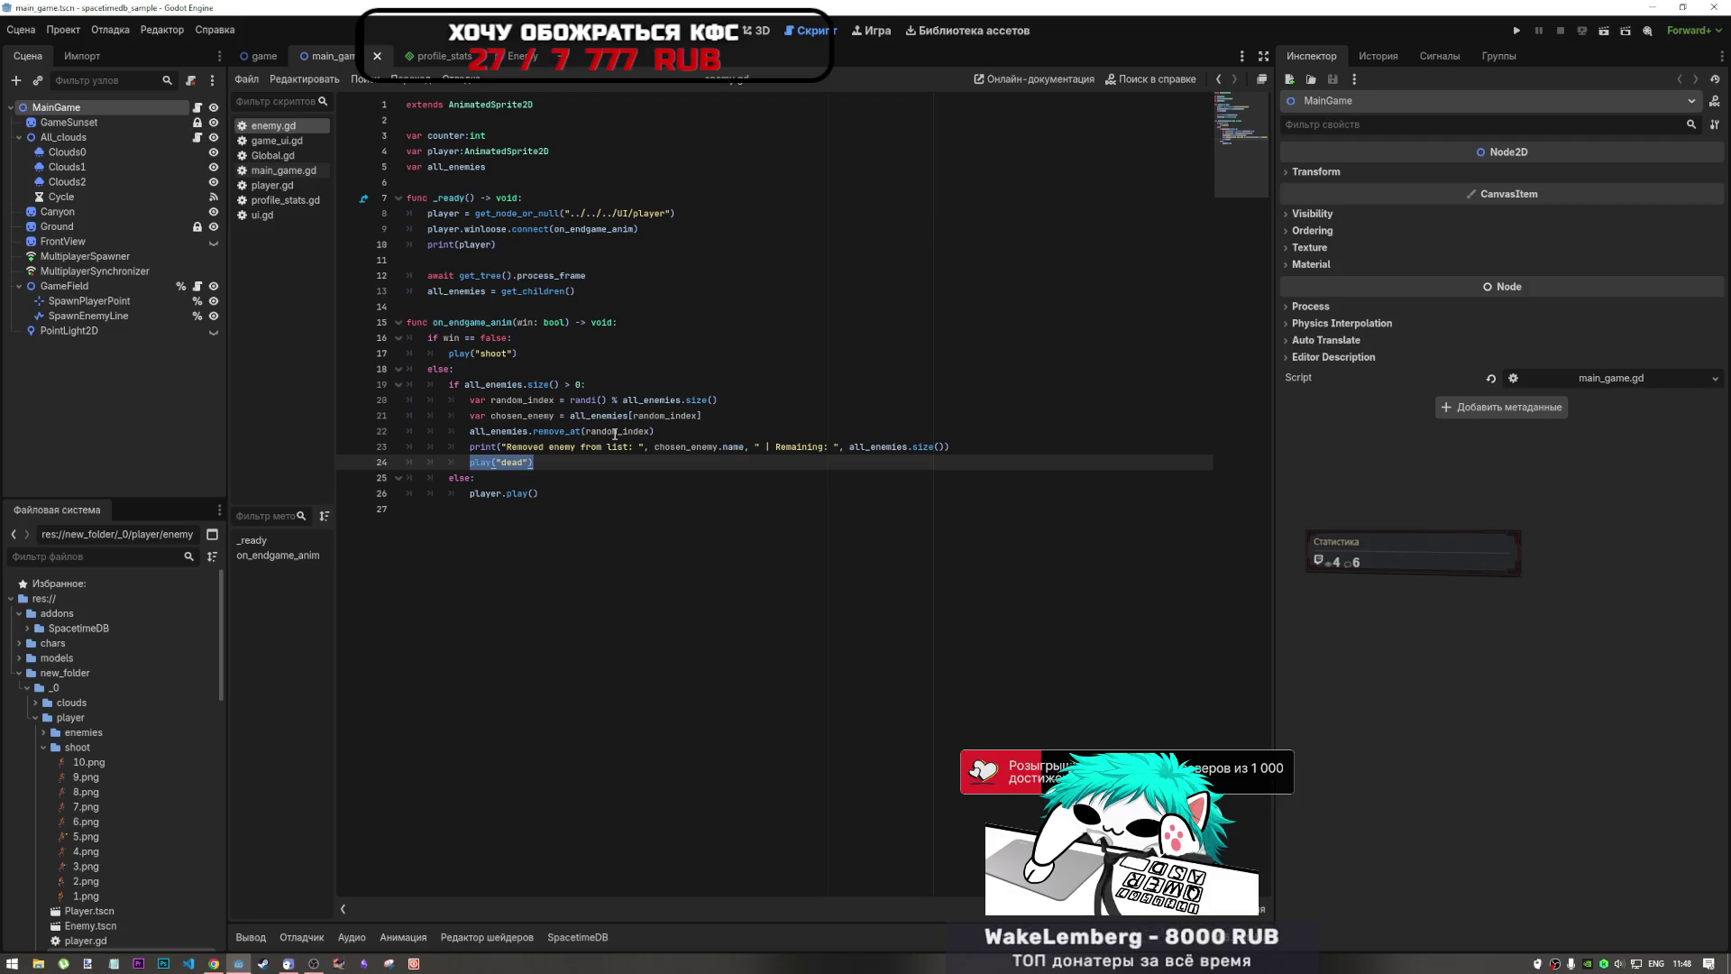
Step: Check the play() documentation, then copy chosen_enemy onto a new line below line 21
{"action": "double_click", "coordinate": [528, 416]}
{"action": "key", "text": "ctrl+c"}
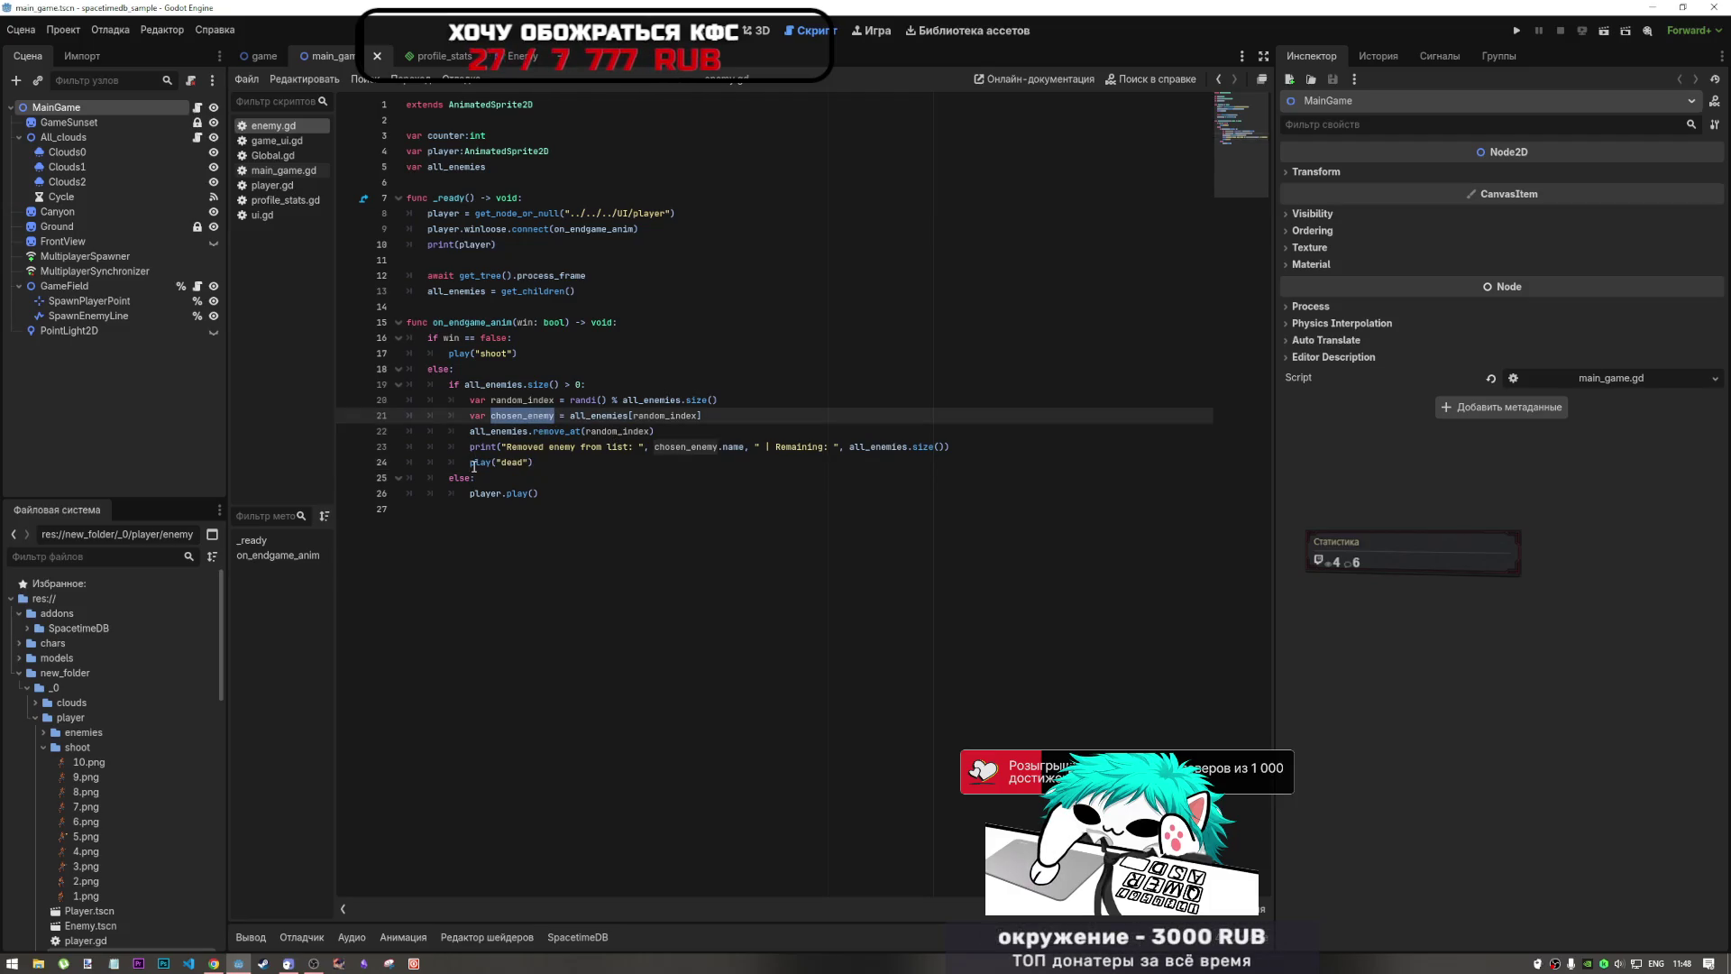
{"action": "left_click", "coordinate": [475, 463], "text": "ctrl"}
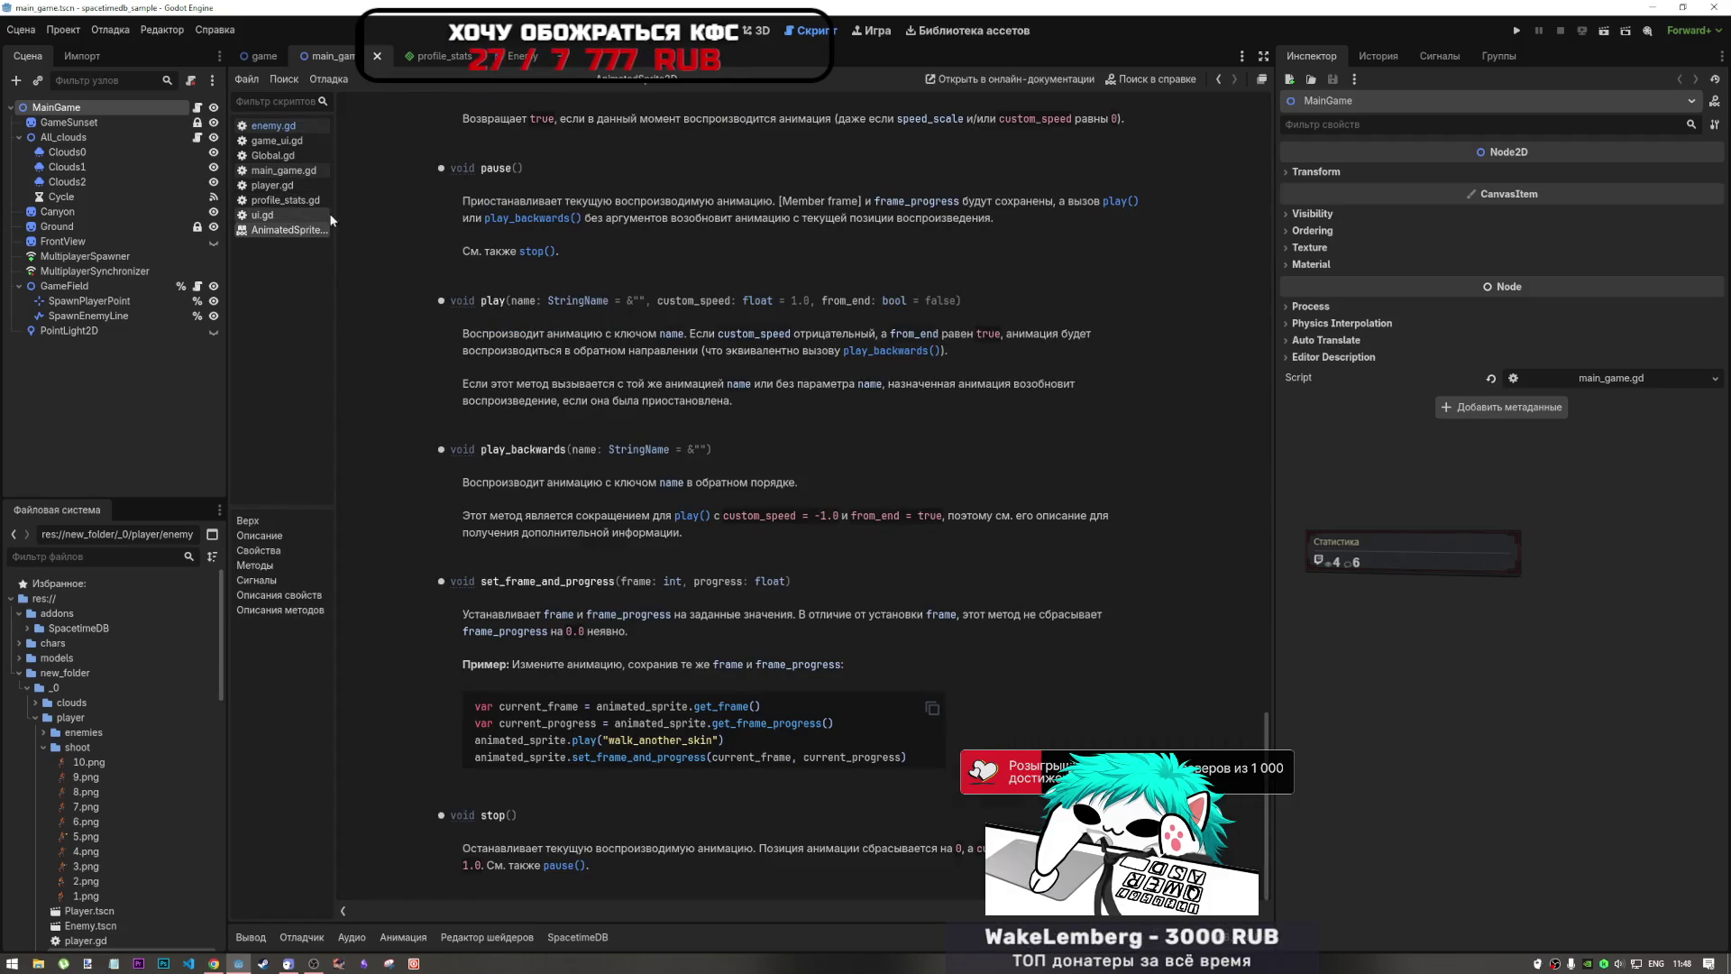
{"action": "left_click", "coordinate": [271, 125]}
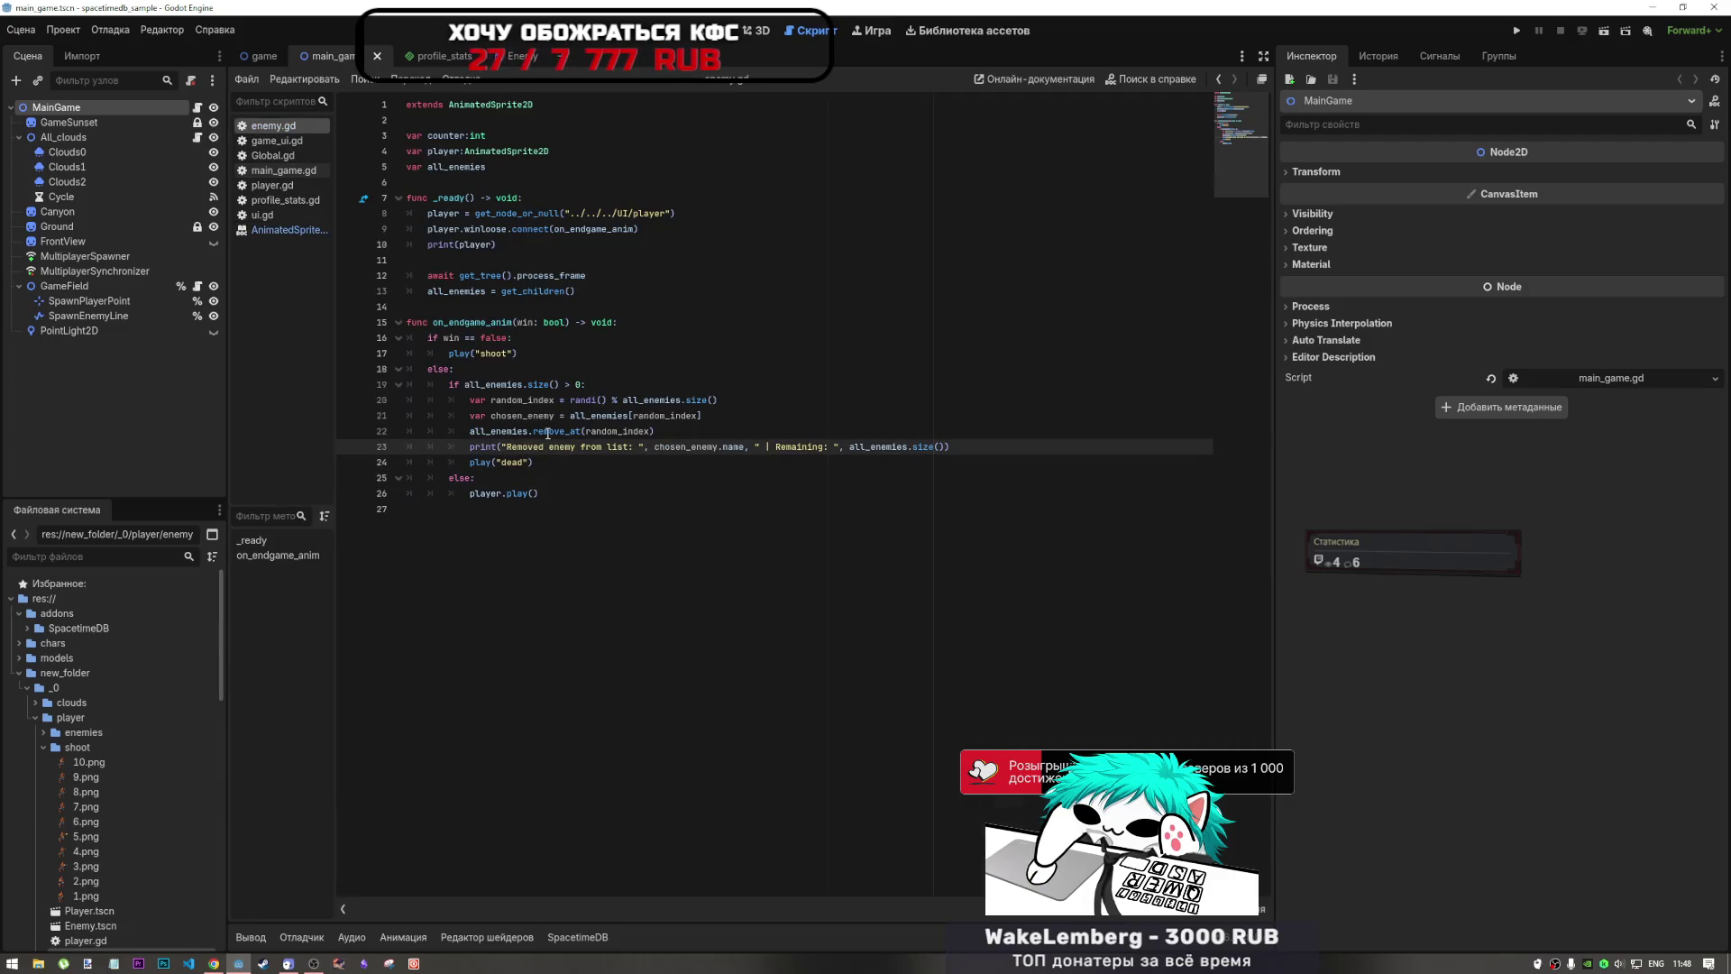
{"action": "key", "text": "Up"}
{"action": "key", "text": "Up"}
{"action": "key", "text": "ctrl+d"}
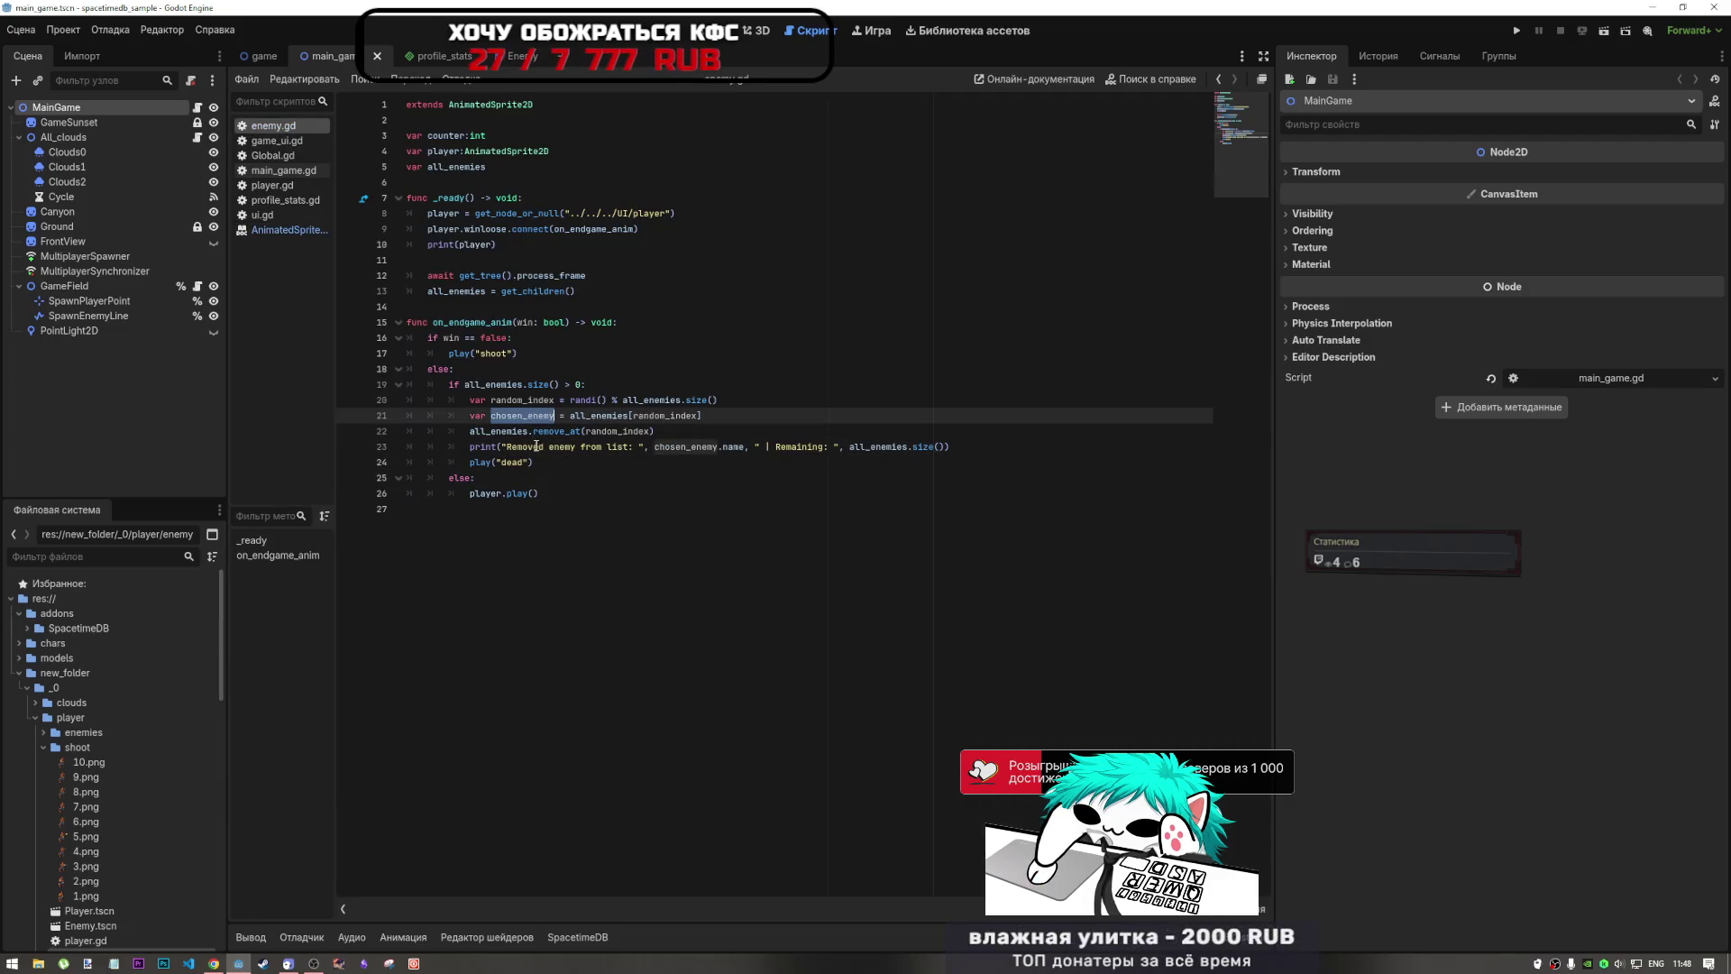
{"action": "left_click", "coordinate": [738, 417]}
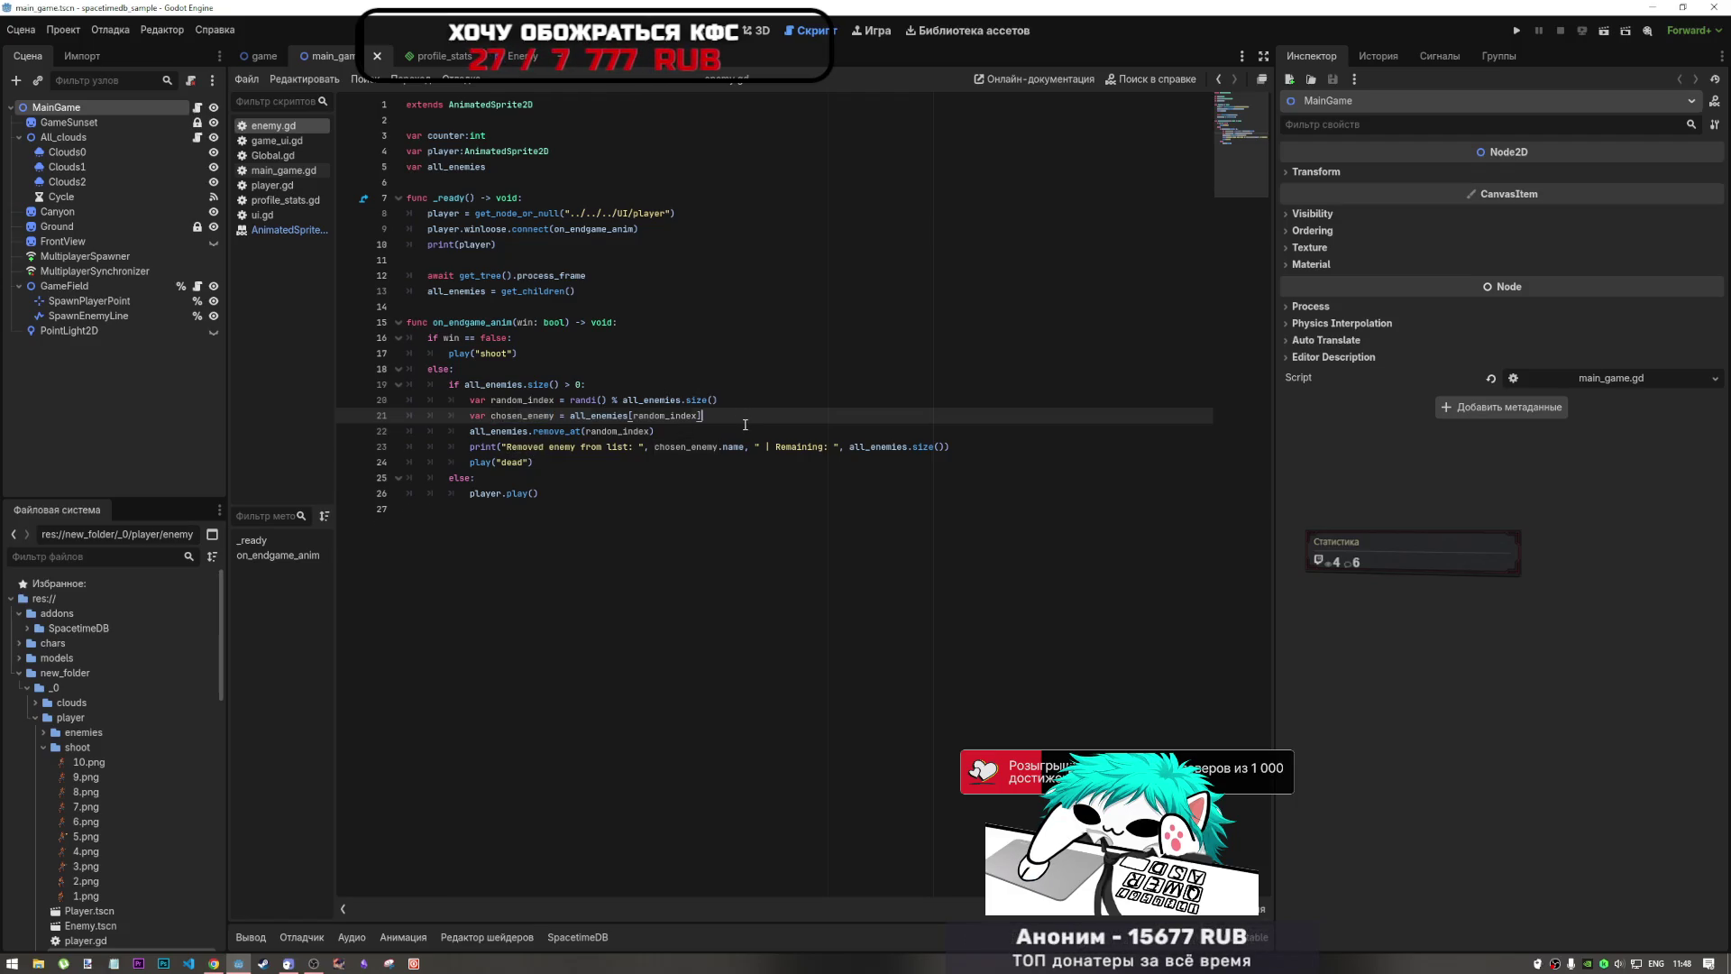
{"action": "key", "text": "Return"}
{"action": "key", "text": "ctrl+v"}
Step: Move play("dead") onto that line as chosen_enemy.play("dead") and remove the leftover blank line
{"action": "left_click_drag", "start_coordinate": [536, 477], "coordinate": [468, 478]}
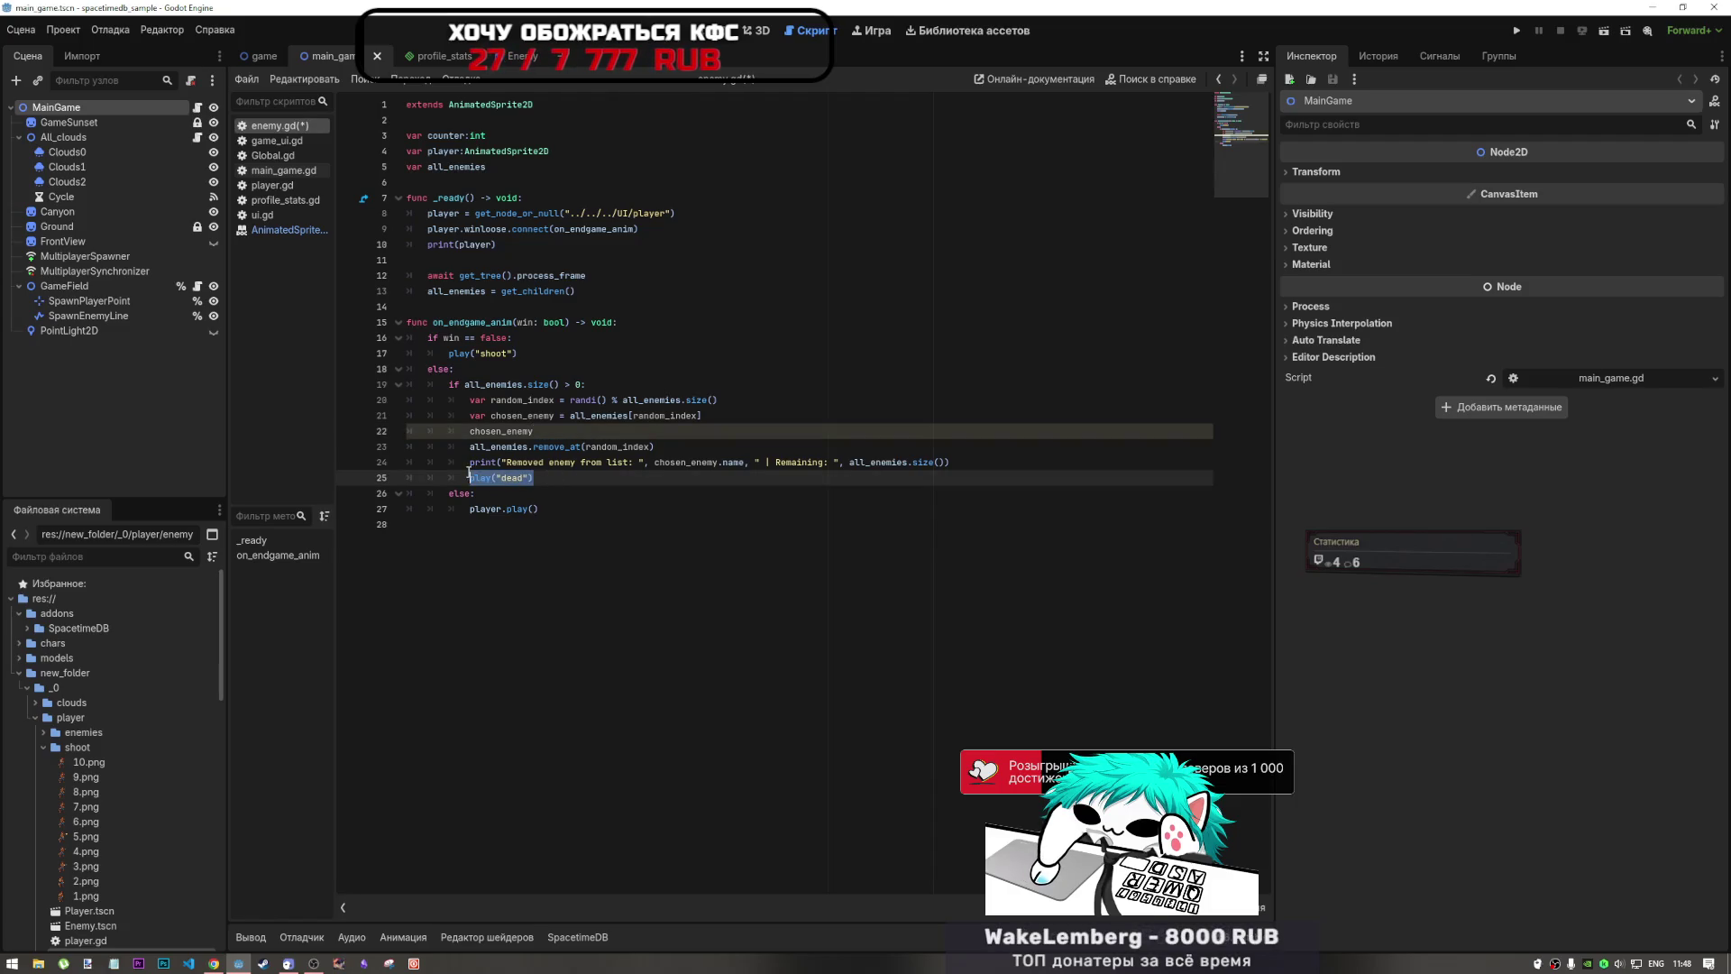
{"action": "key", "text": "BackSpace"}
{"action": "left_click", "coordinate": [566, 434]}
{"action": "type", "text": "."}
{"action": "type", "text": "play(\"dead\")"}
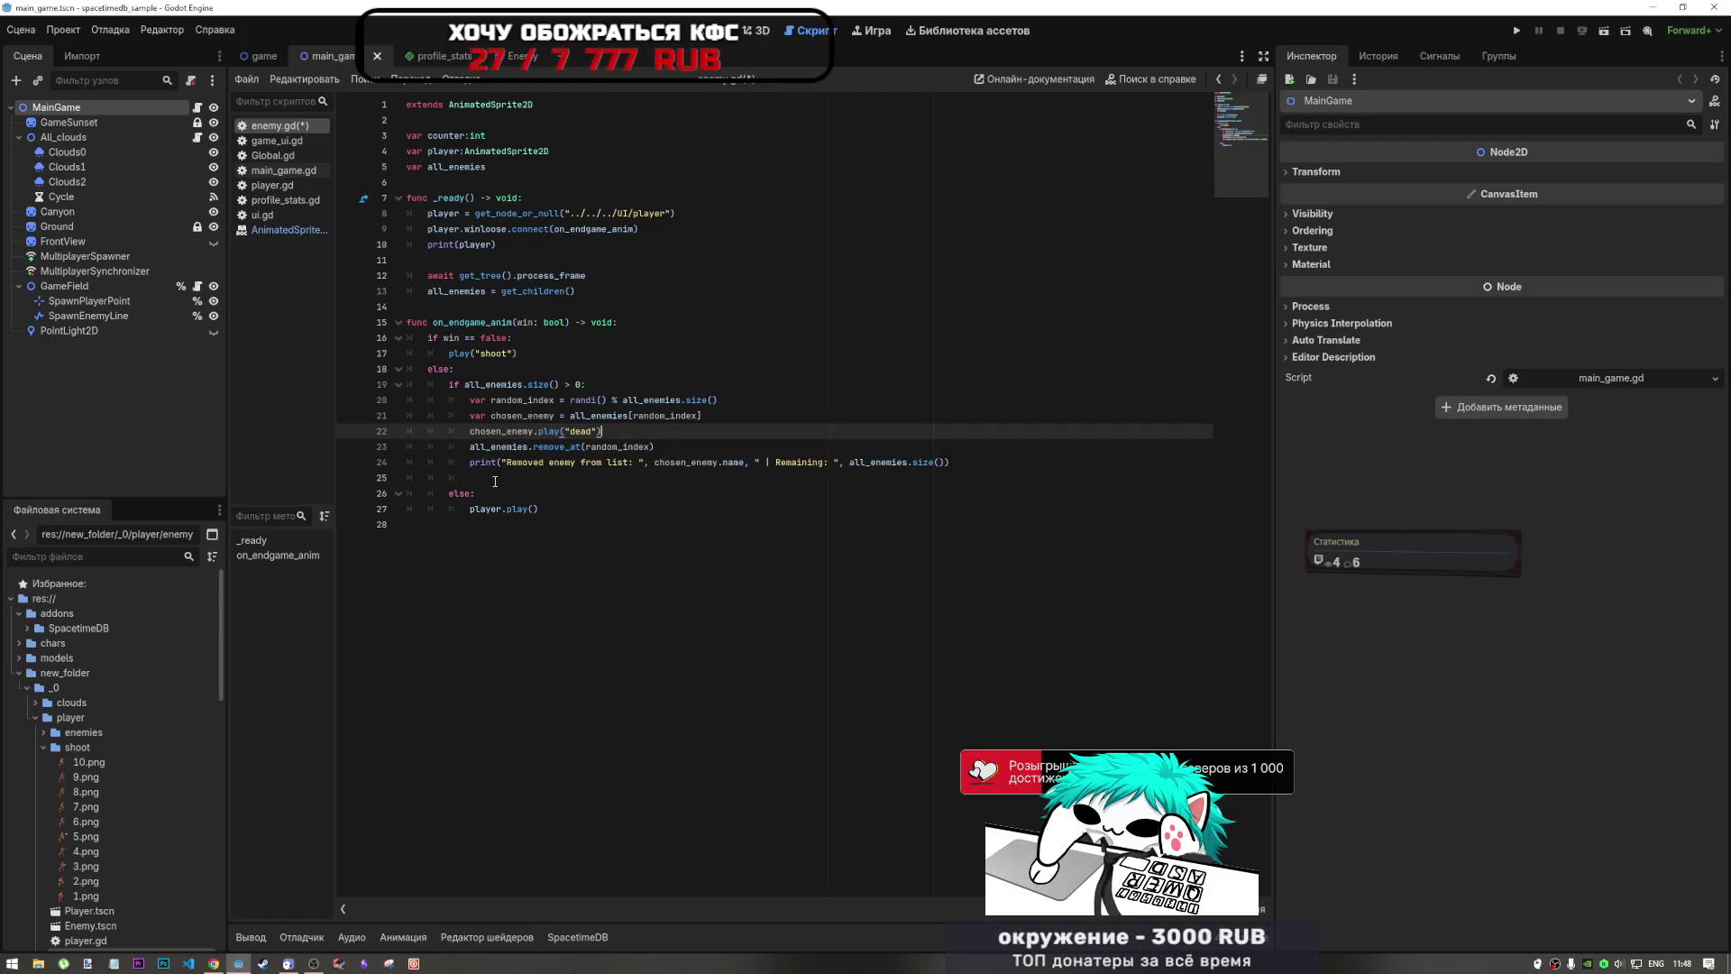
{"action": "left_click", "coordinate": [424, 478]}
{"action": "key", "text": "BackSpace"}
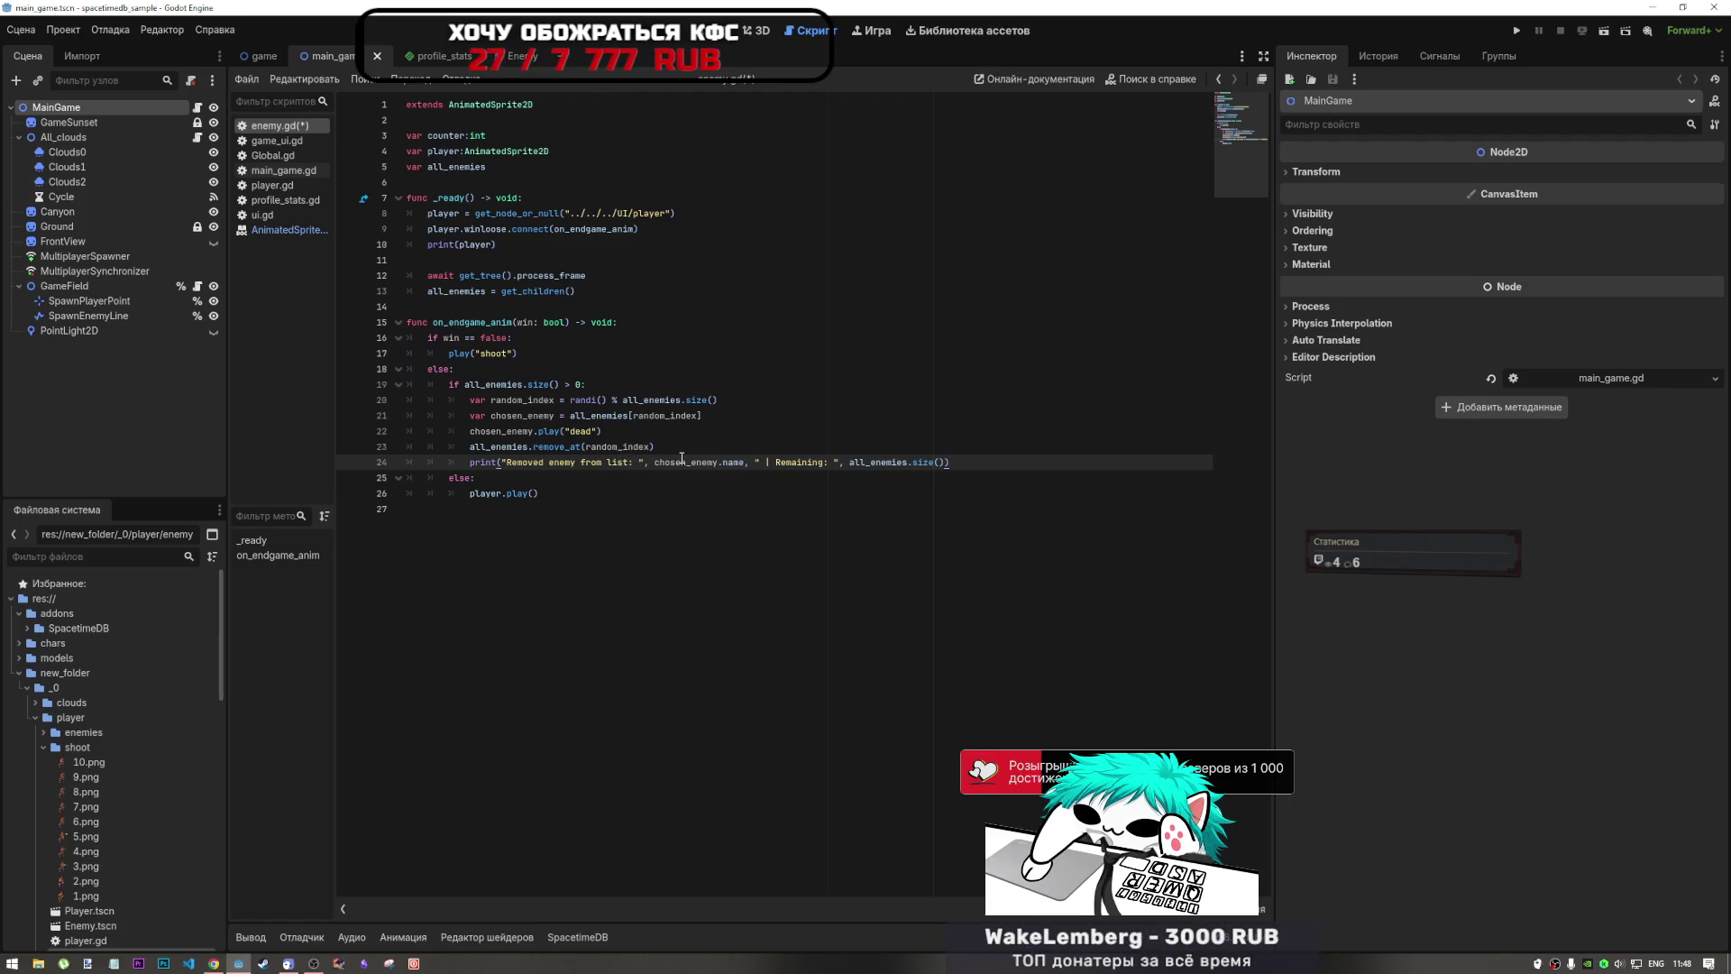
Step: Save the edited enemy.gd script
{"action": "left_click", "coordinate": [574, 447]}
{"action": "left_click", "coordinate": [706, 451]}
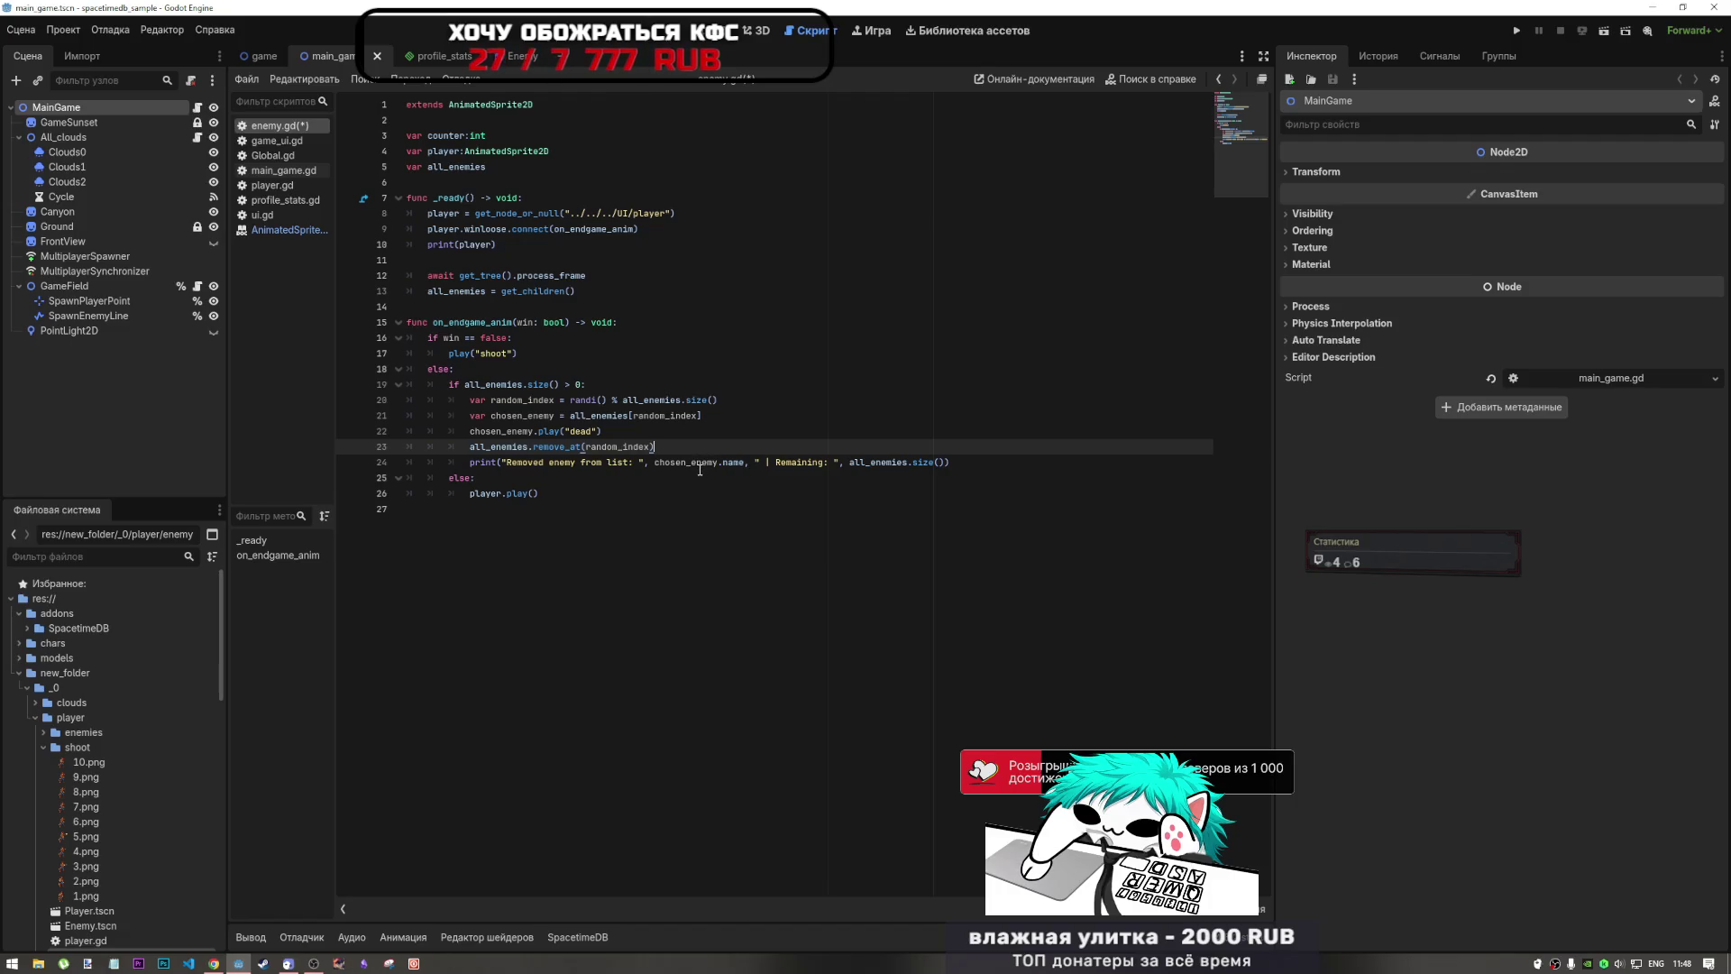
{"action": "key", "text": "ctrl+s"}
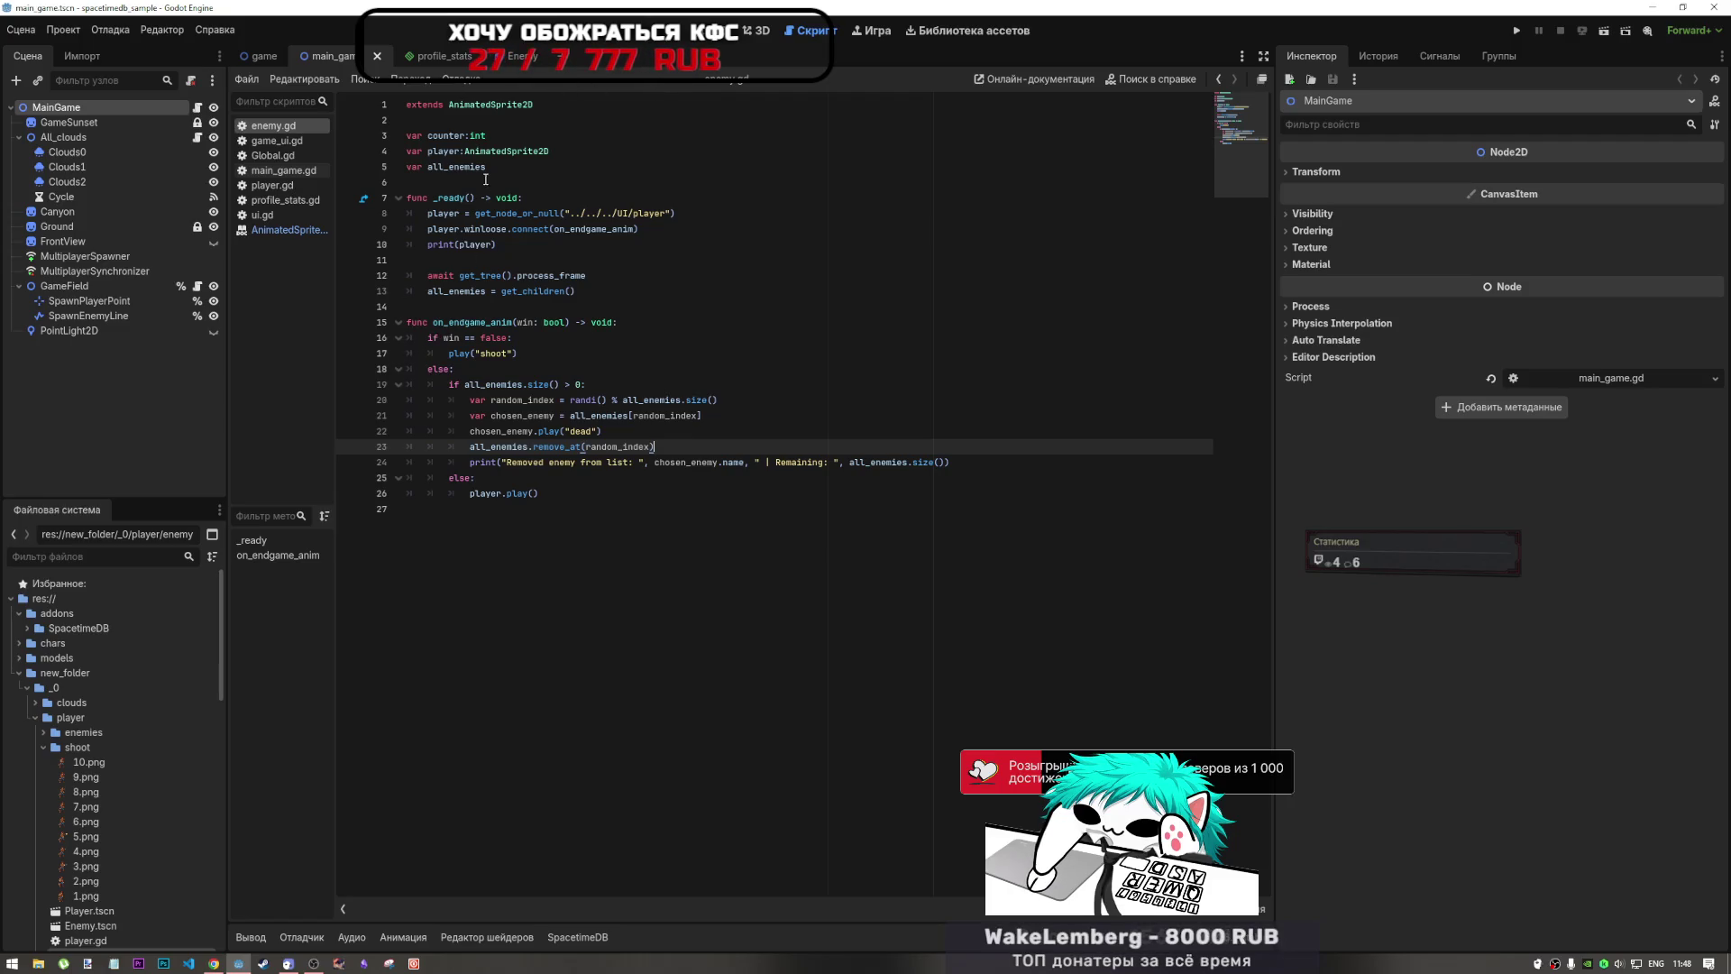
Step: Close the Godot editor and read through DeepSeek's GDScript reply and its stop() explanation
{"action": "left_click", "coordinate": [1717, 8]}
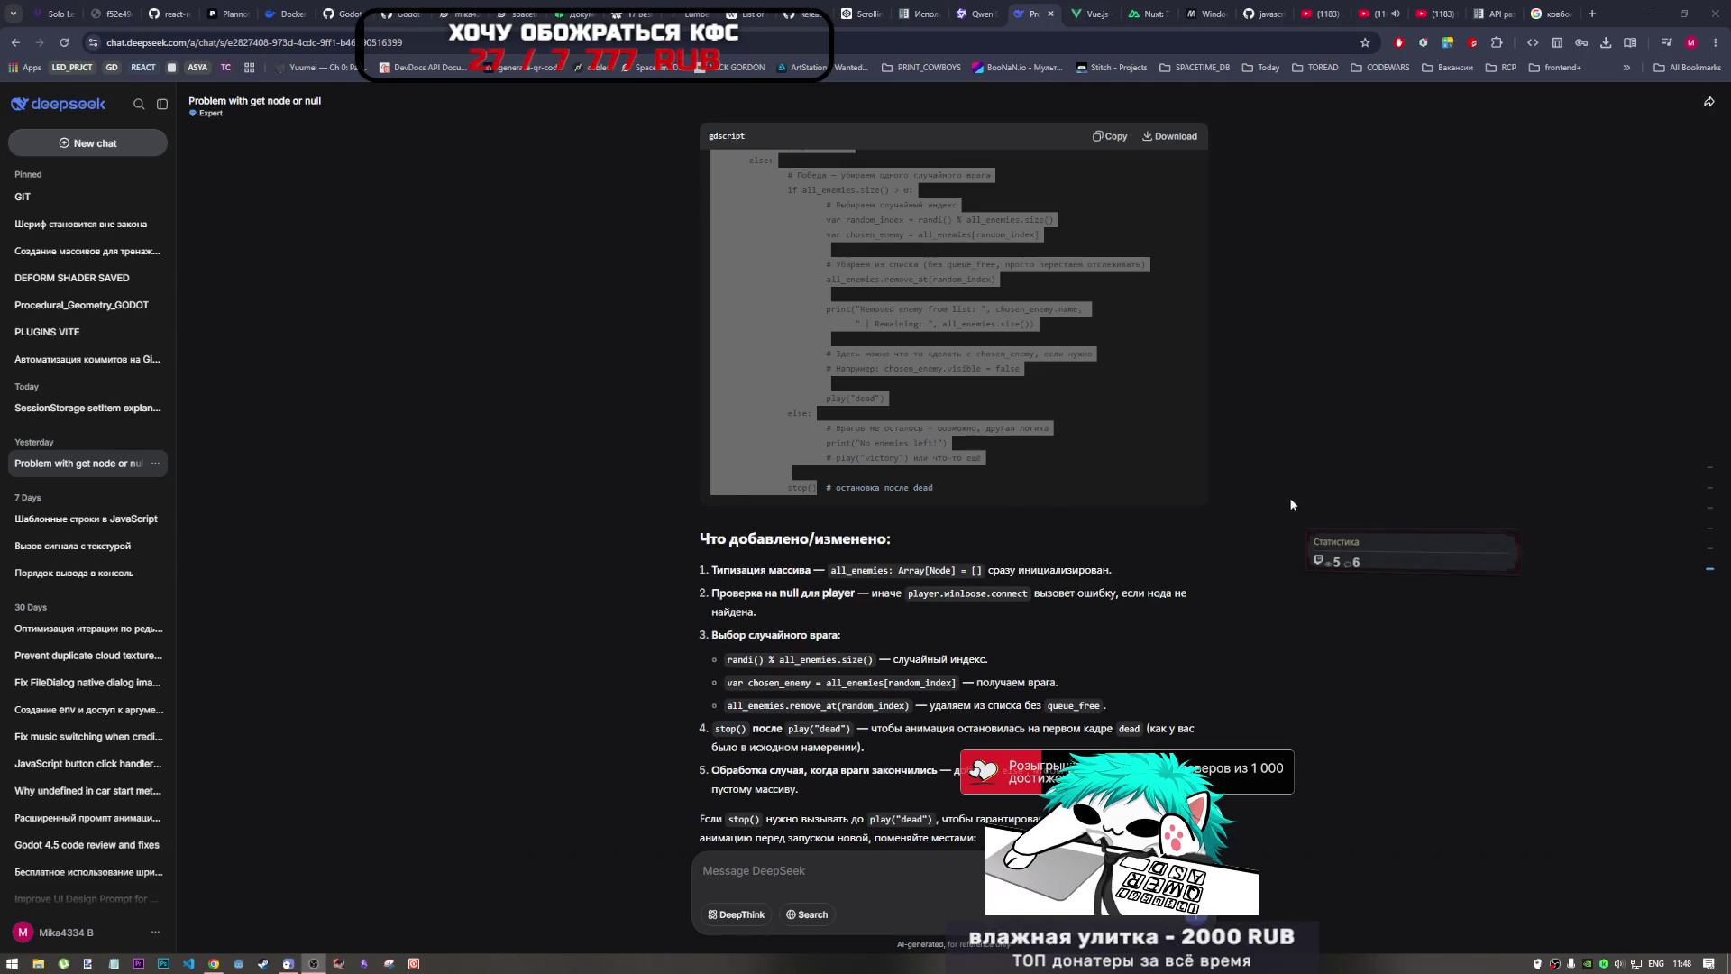
{"action": "left_click", "coordinate": [1291, 400]}
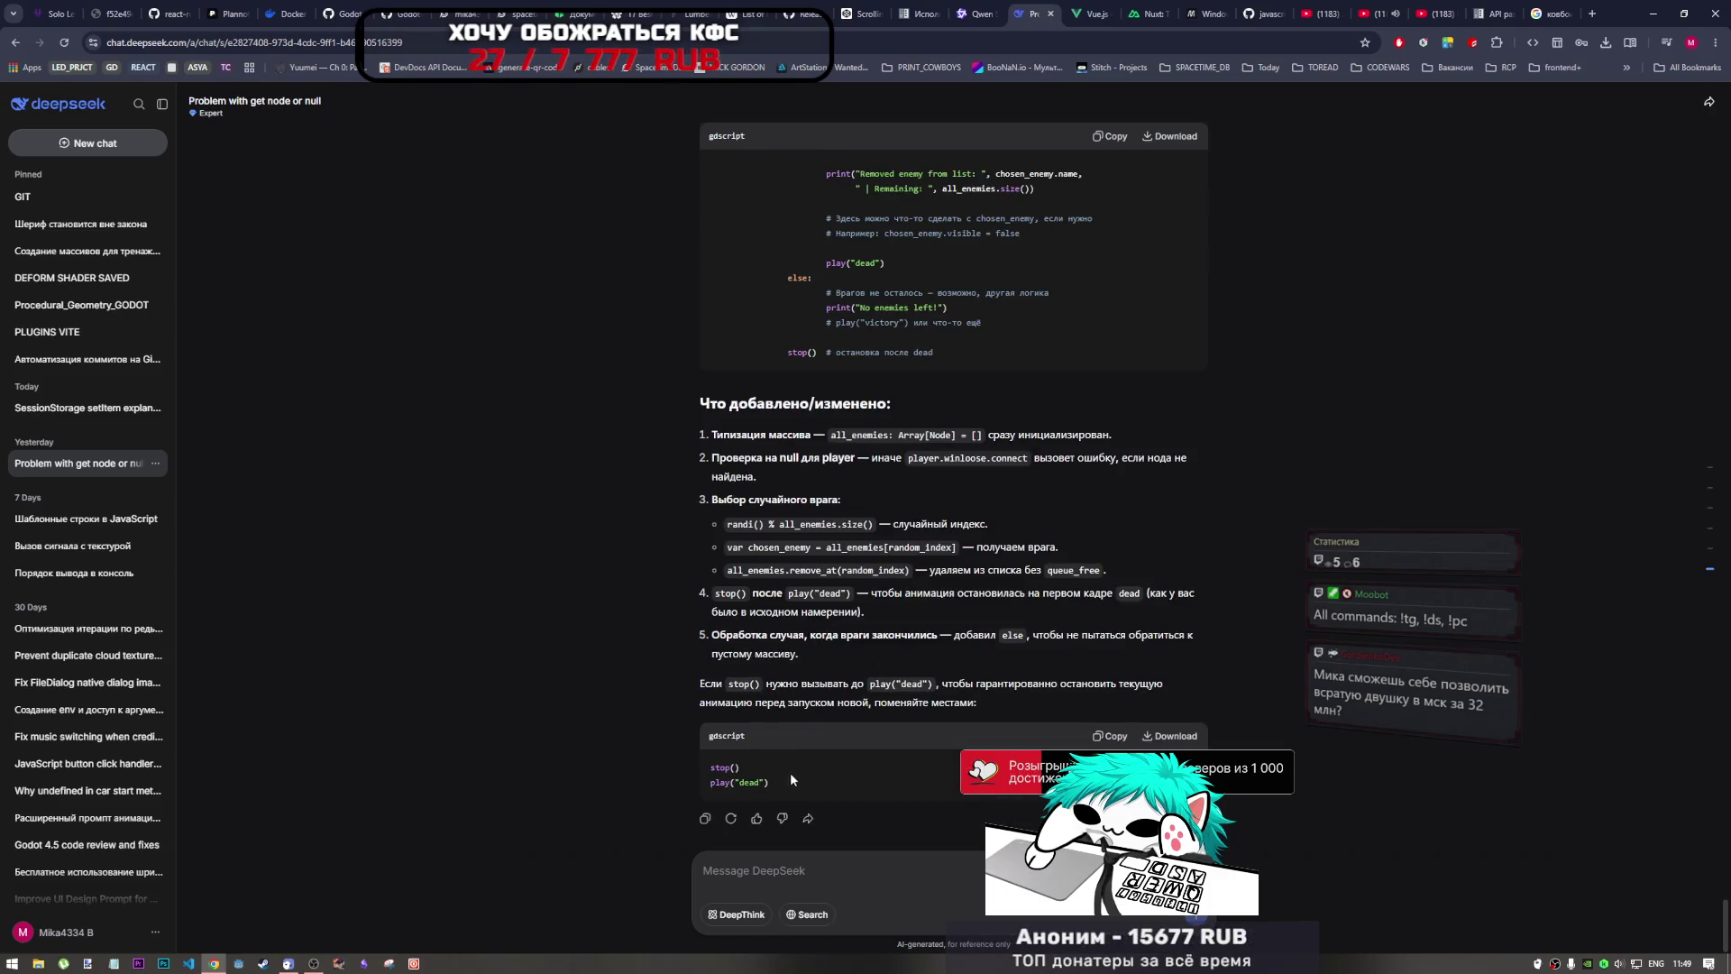
{"action": "scroll", "coordinate": [771, 759], "scroll_direction": "up", "scroll_amount": 3}
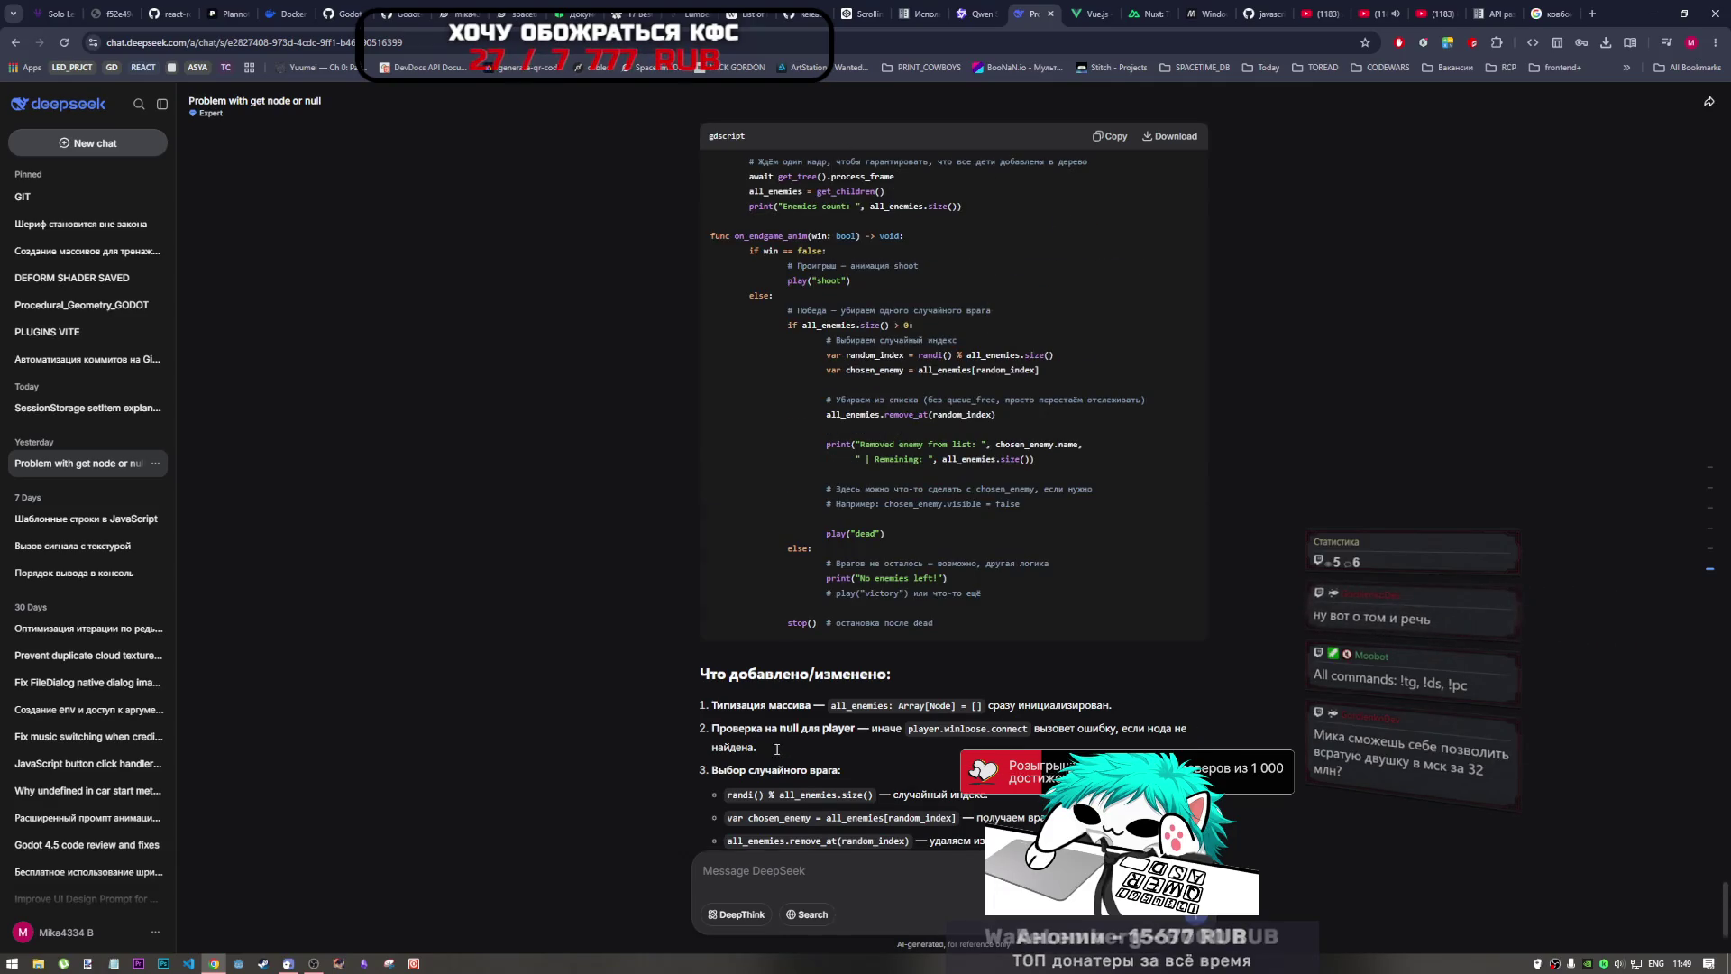
{"action": "scroll", "coordinate": [777, 739], "scroll_direction": "down", "scroll_amount": 3}
{"action": "scroll", "coordinate": [777, 734], "scroll_direction": "up", "scroll_amount": 6}
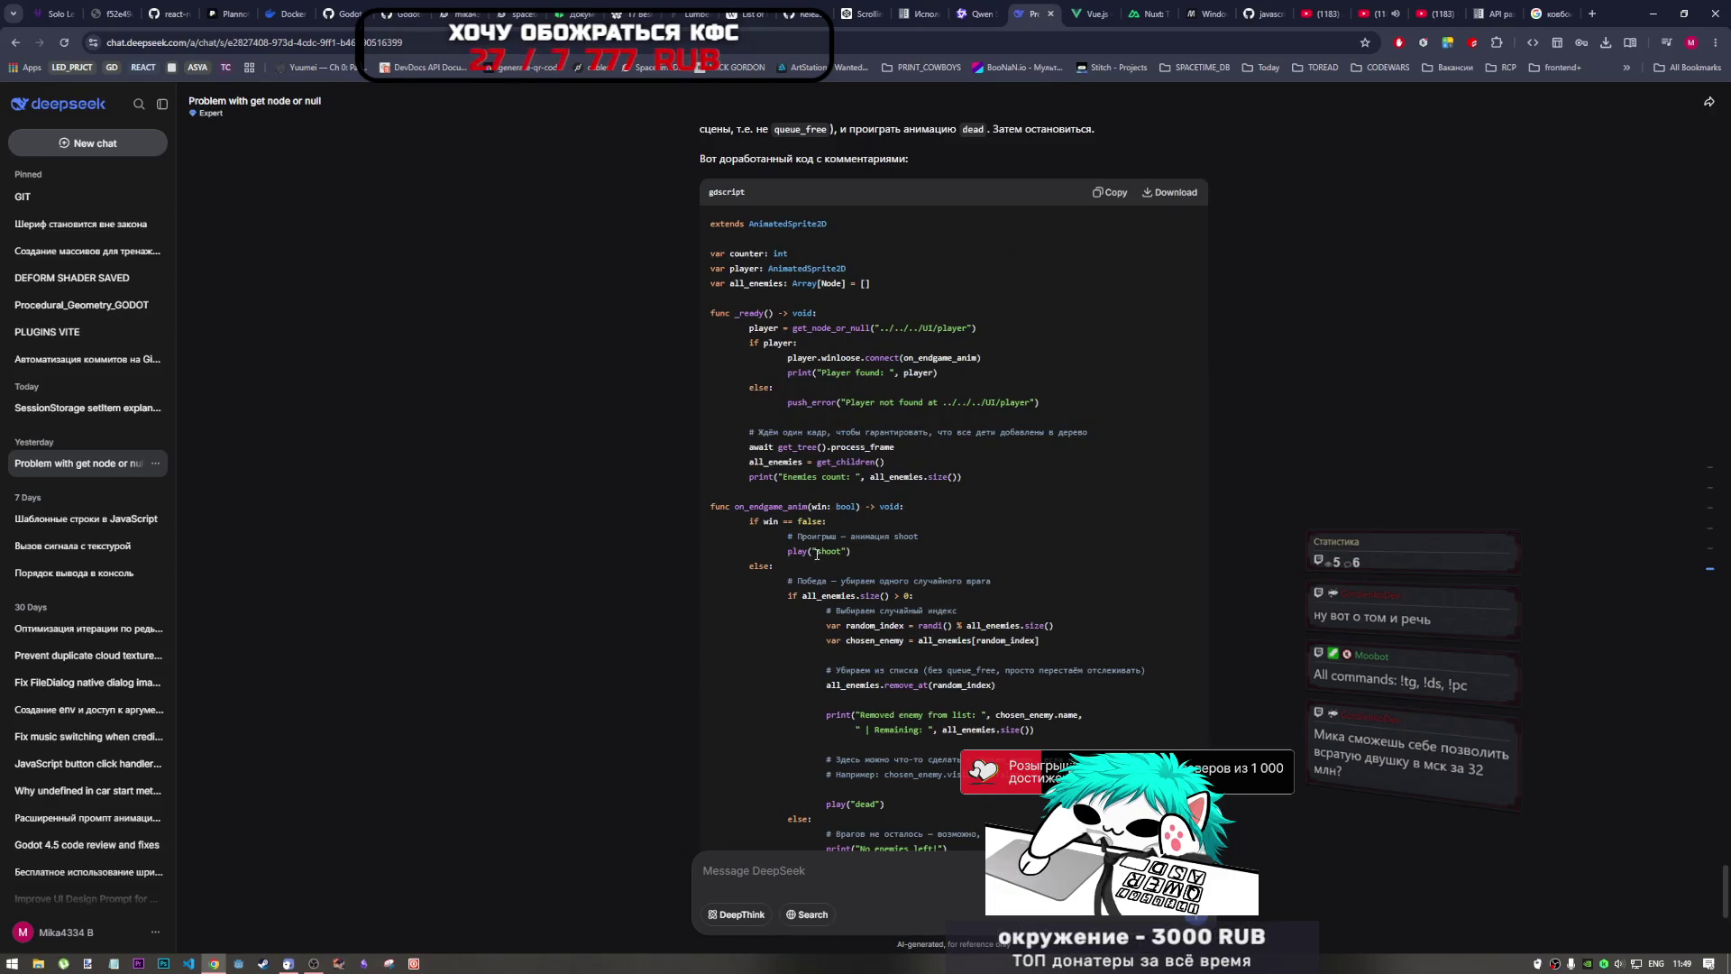
{"action": "scroll", "coordinate": [916, 662], "scroll_direction": "down", "scroll_amount": 2}
{"action": "scroll", "coordinate": [865, 673], "scroll_direction": "down", "scroll_amount": 2}
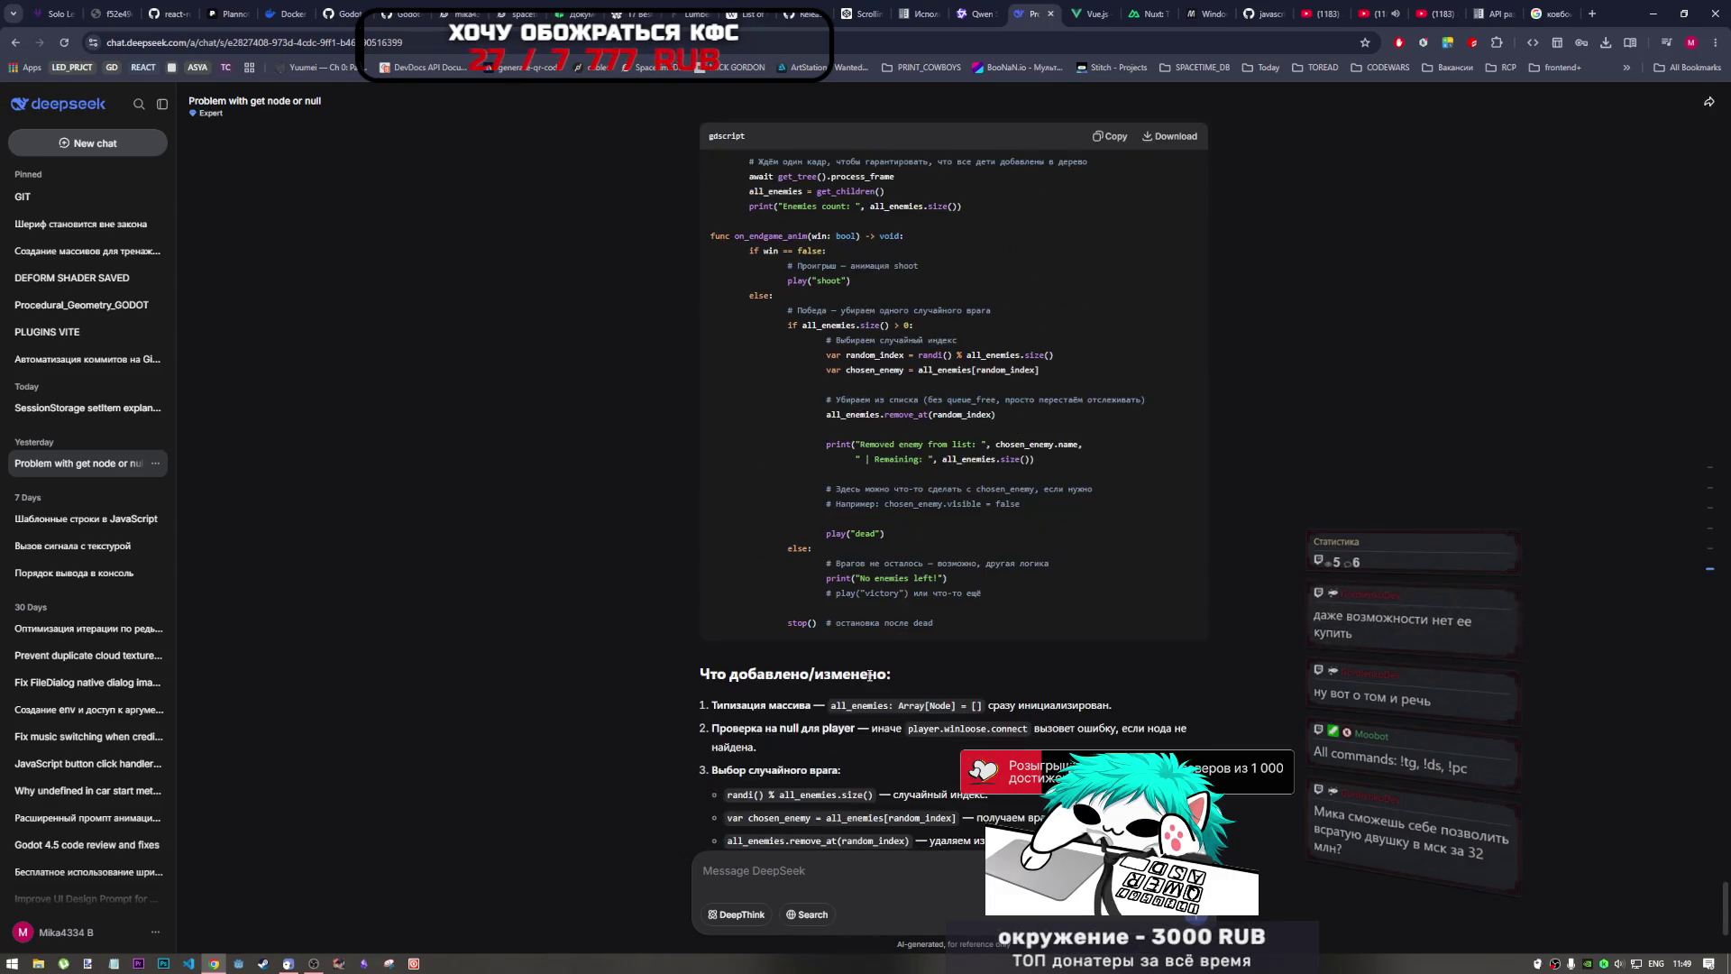
{"action": "left_click_drag", "start_coordinate": [822, 623], "coordinate": [787, 623]}
{"action": "scroll", "coordinate": [766, 685], "scroll_direction": "down", "scroll_amount": 3}
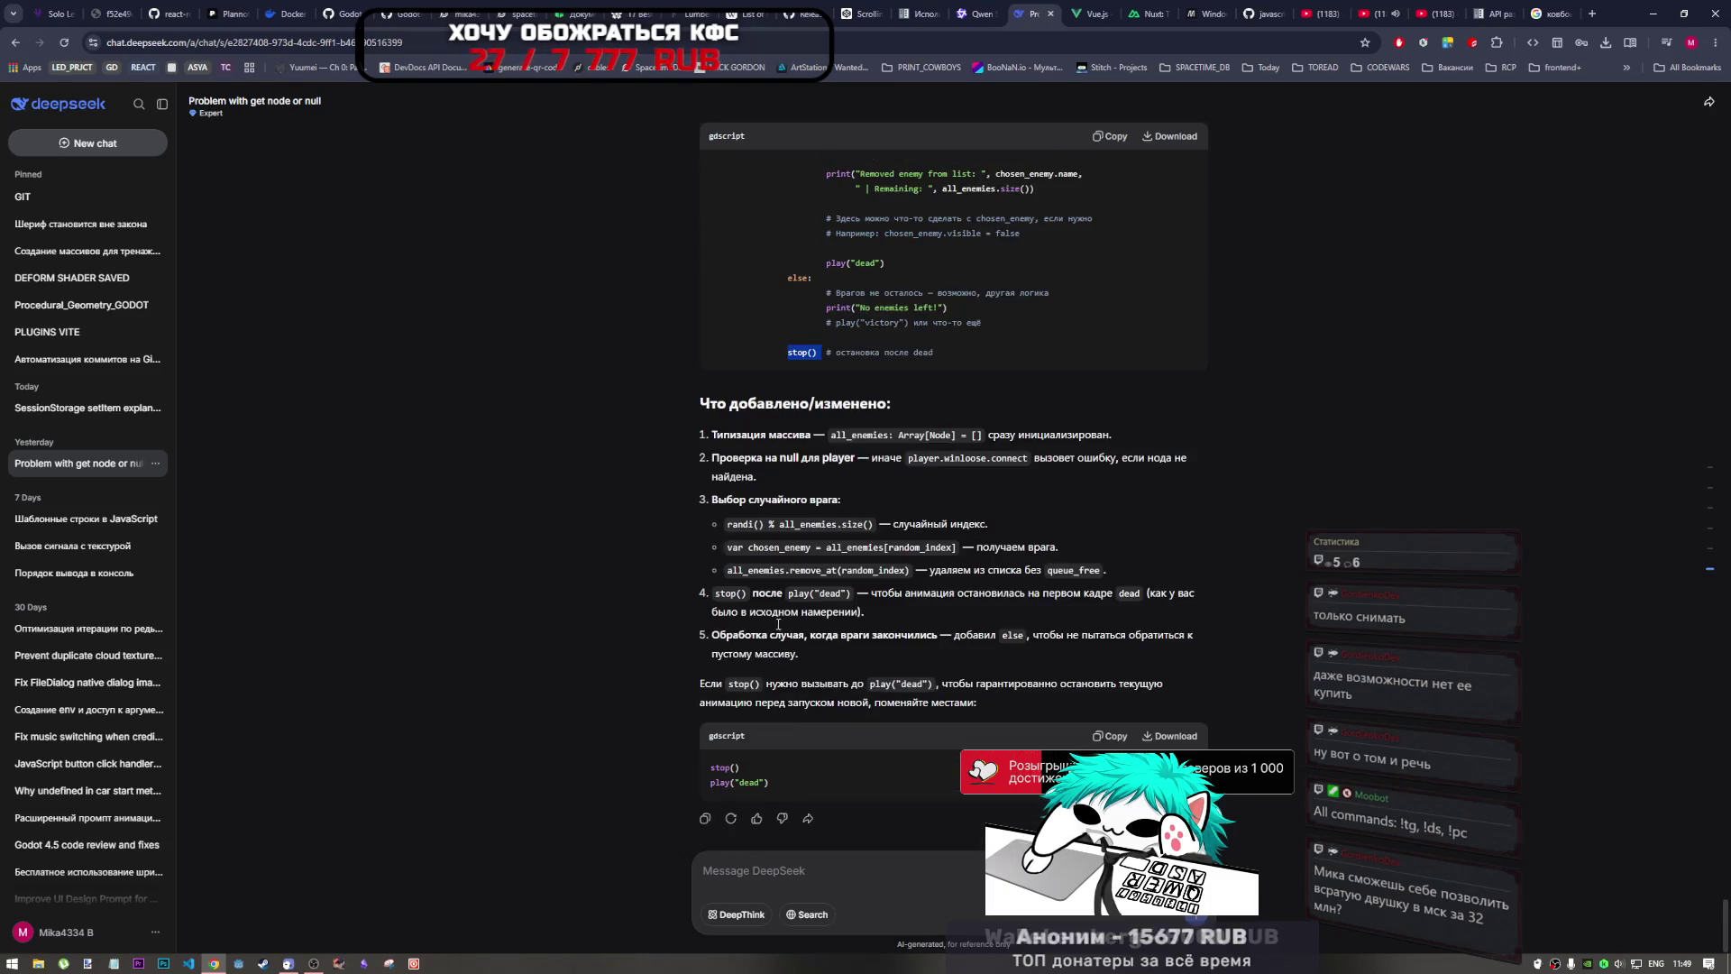
{"action": "left_click_drag", "start_coordinate": [800, 612], "coordinate": [863, 611]}
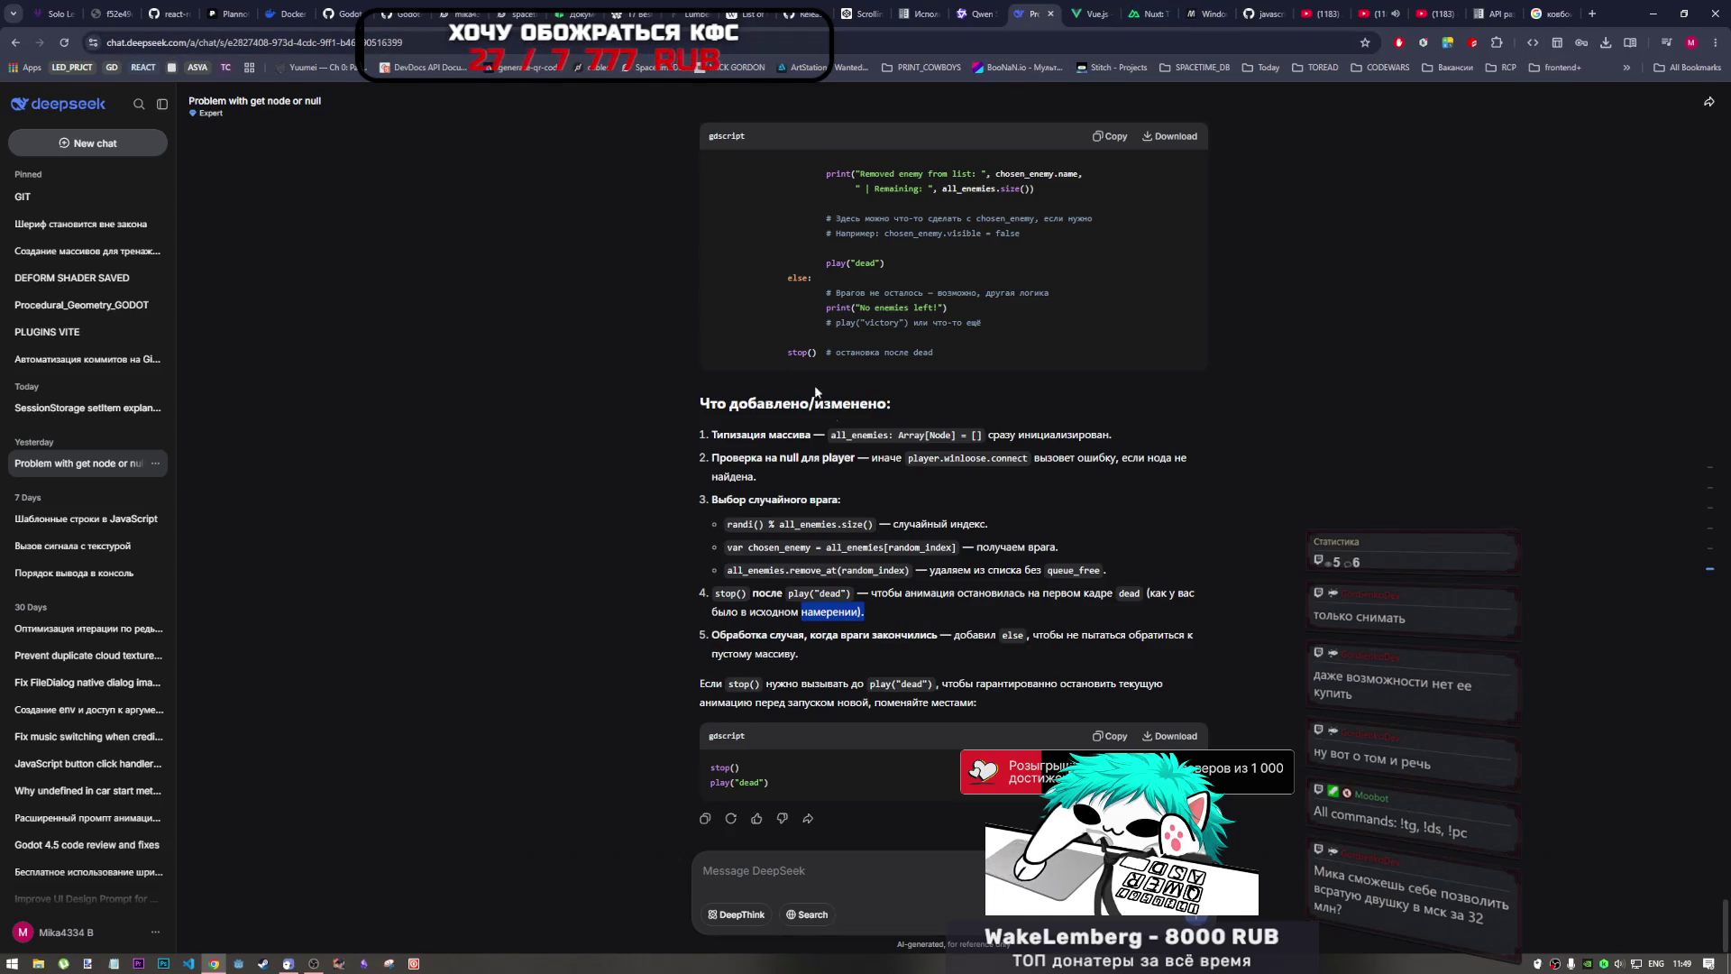
{"action": "scroll", "coordinate": [953, 500], "scroll_direction": "up", "scroll_amount": 4}
Step: Delete the 'Problem with get node or null' chat from the DeepSeek sidebar, confirming the deletion
{"action": "left_click", "coordinate": [155, 462]}
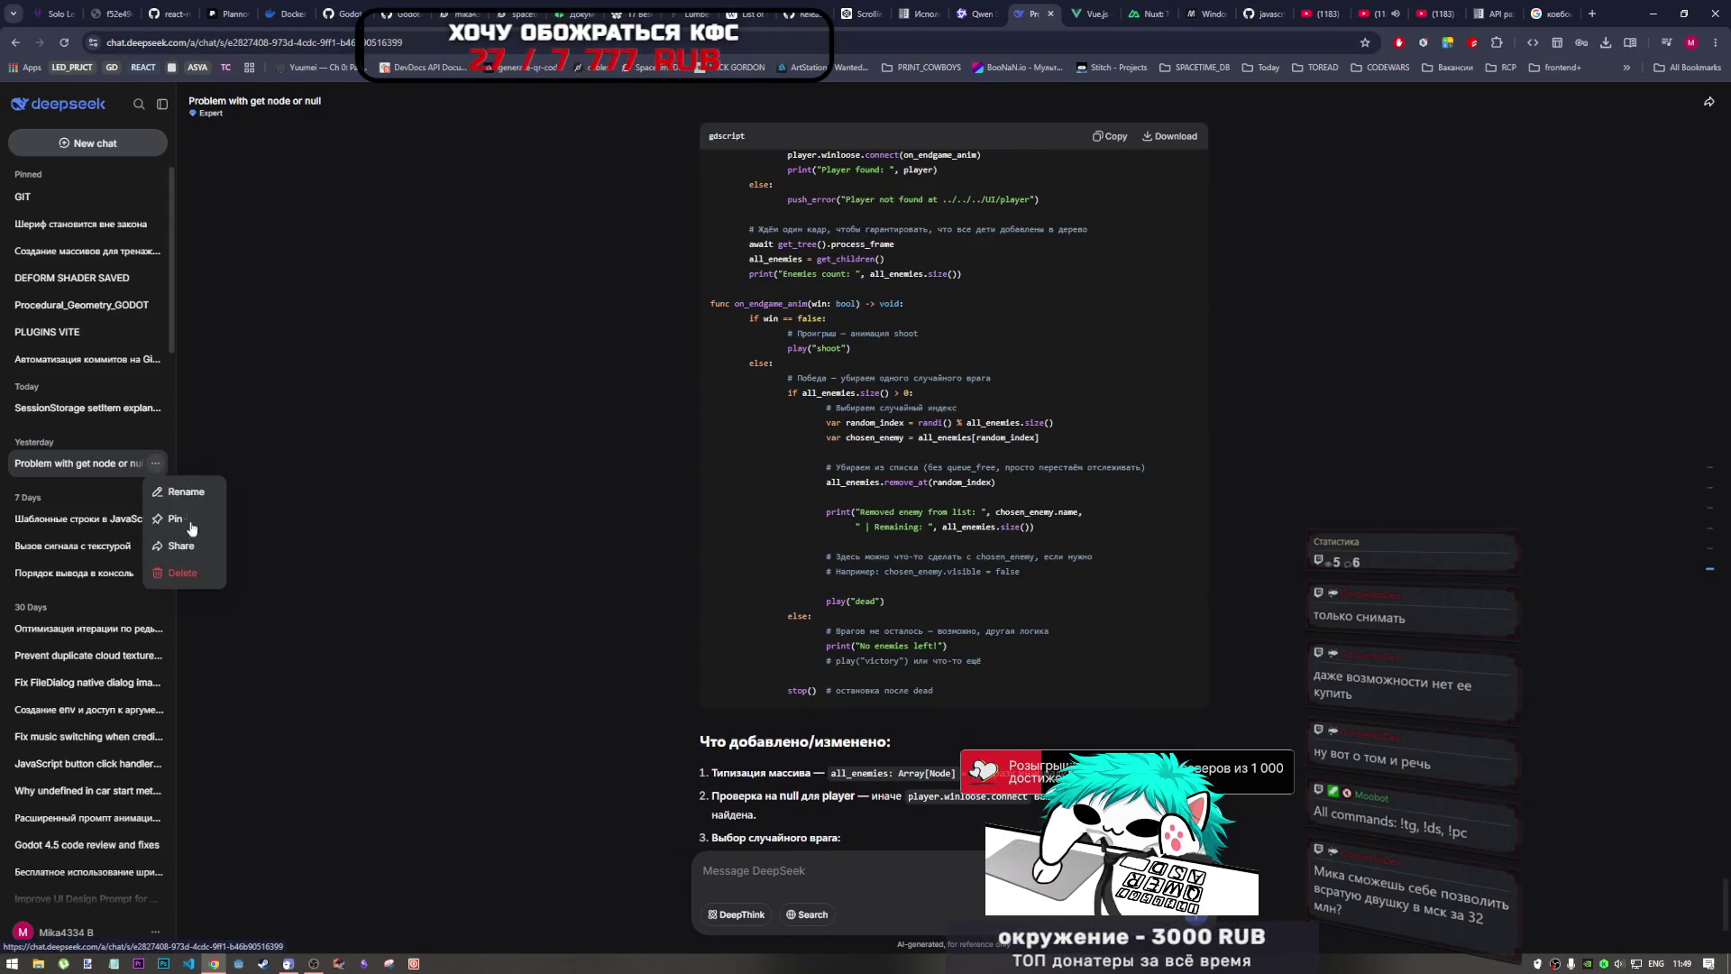
{"action": "left_click", "coordinate": [194, 573]}
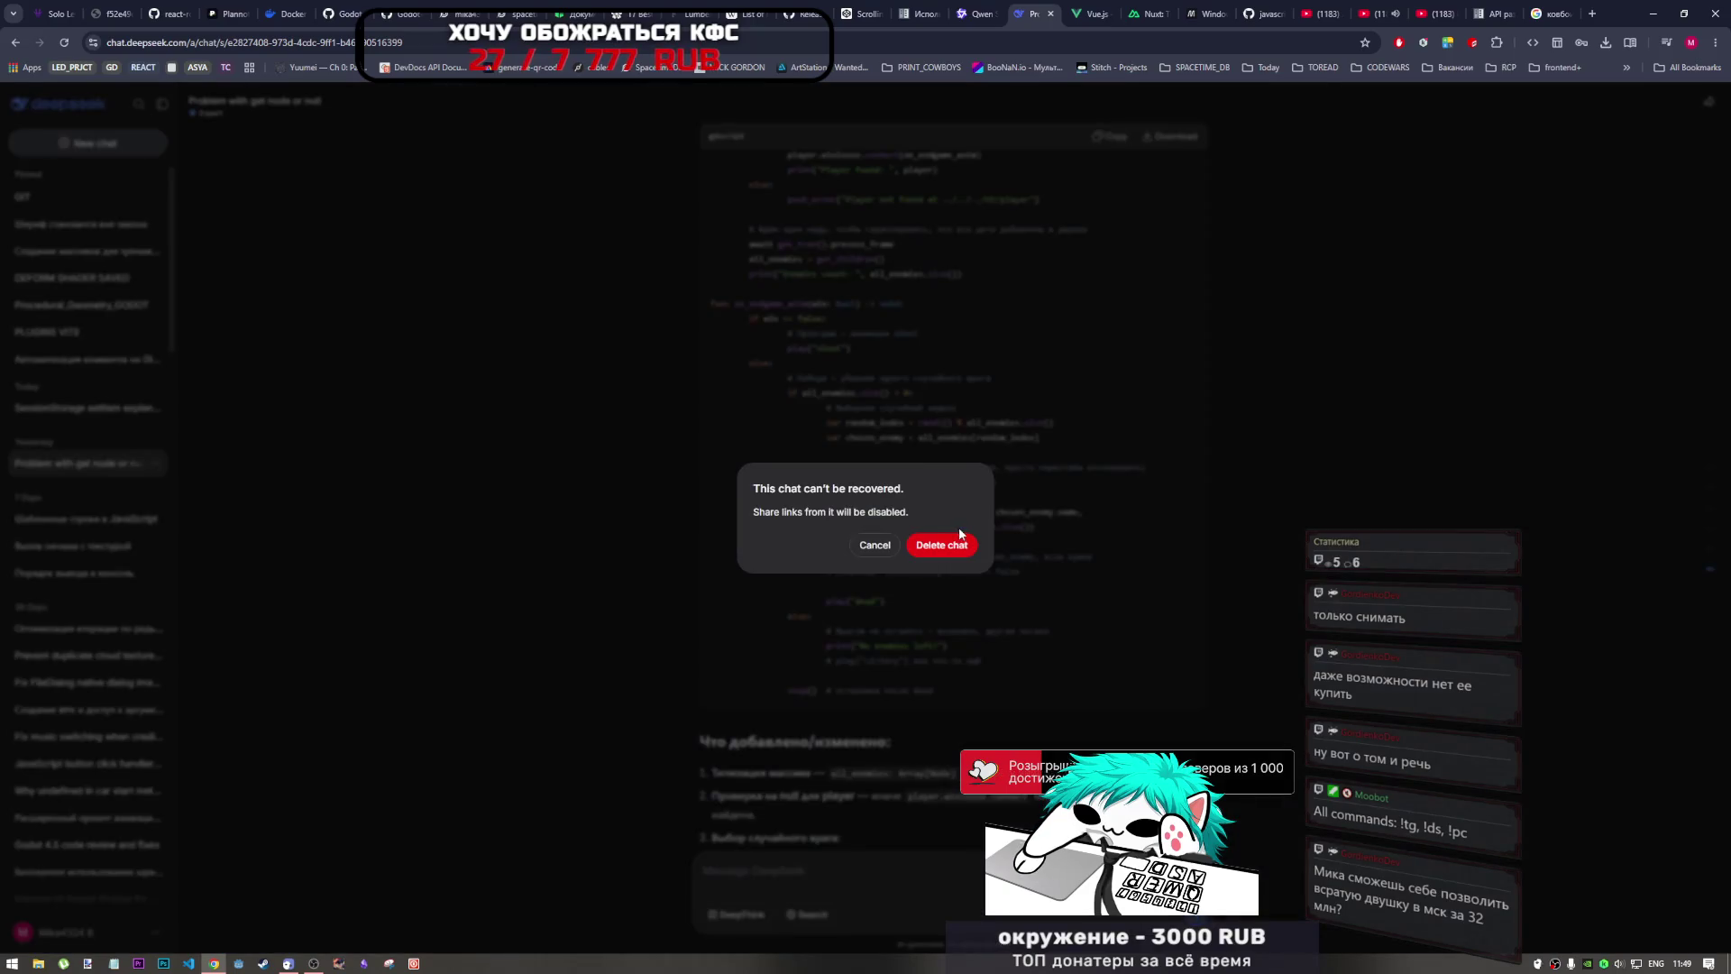
{"action": "left_click", "coordinate": [954, 545]}
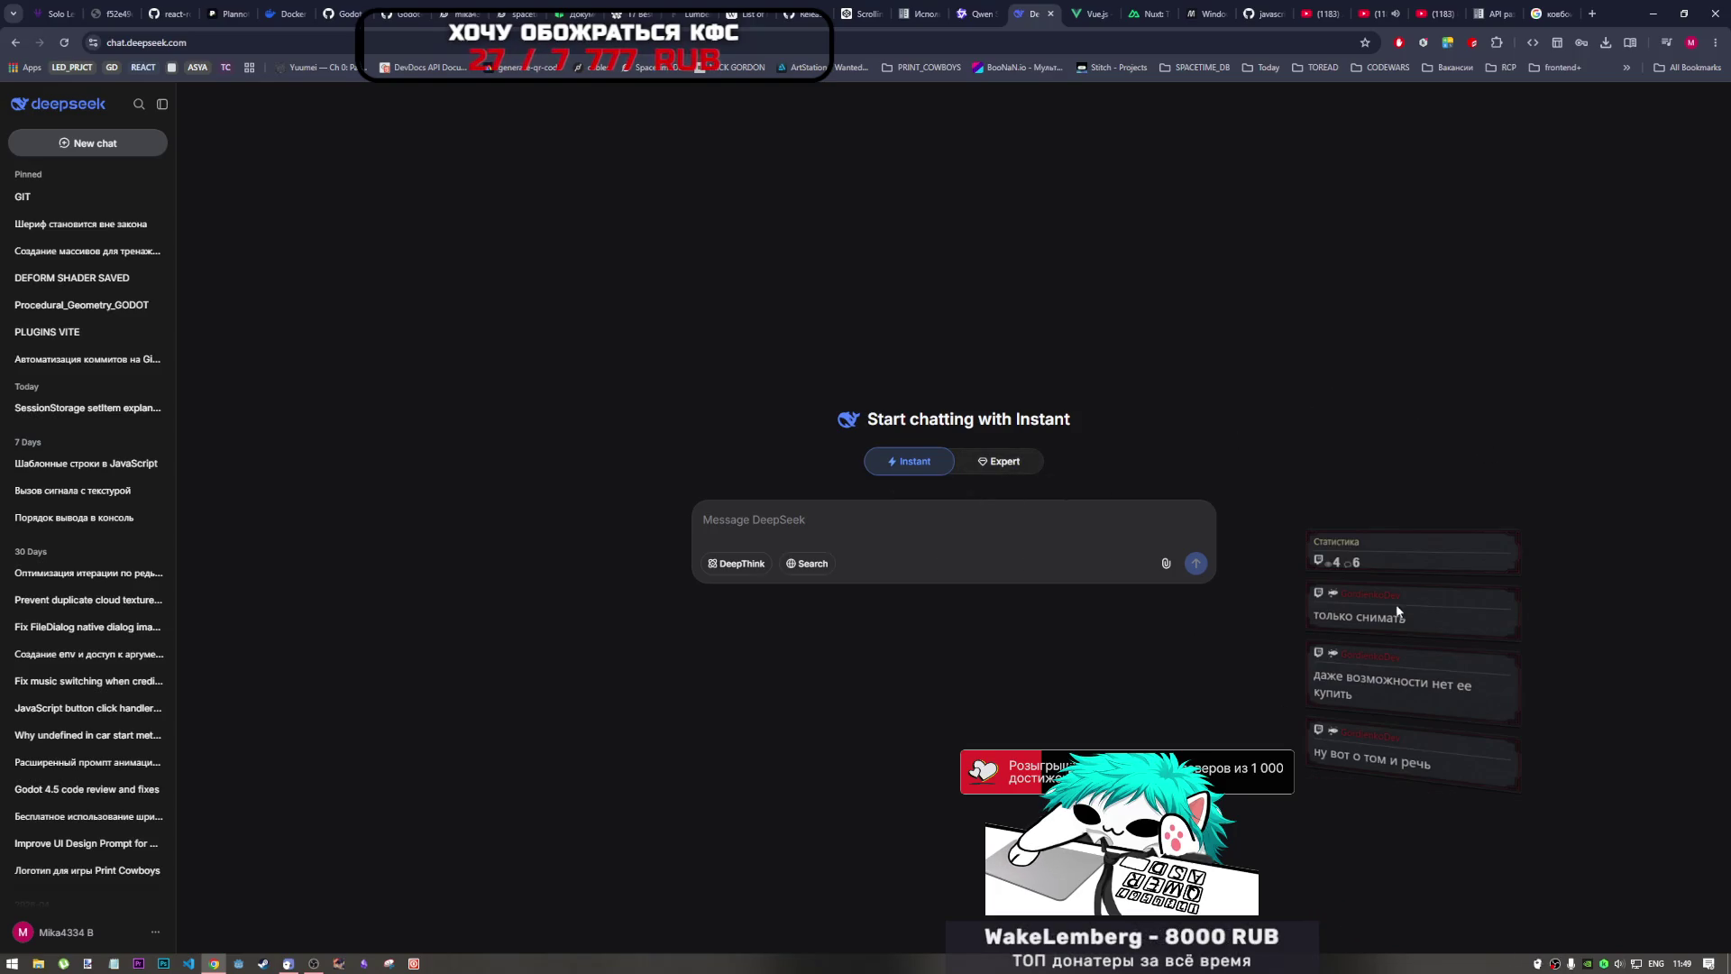
{"action": "left_click", "coordinate": [313, 962]}
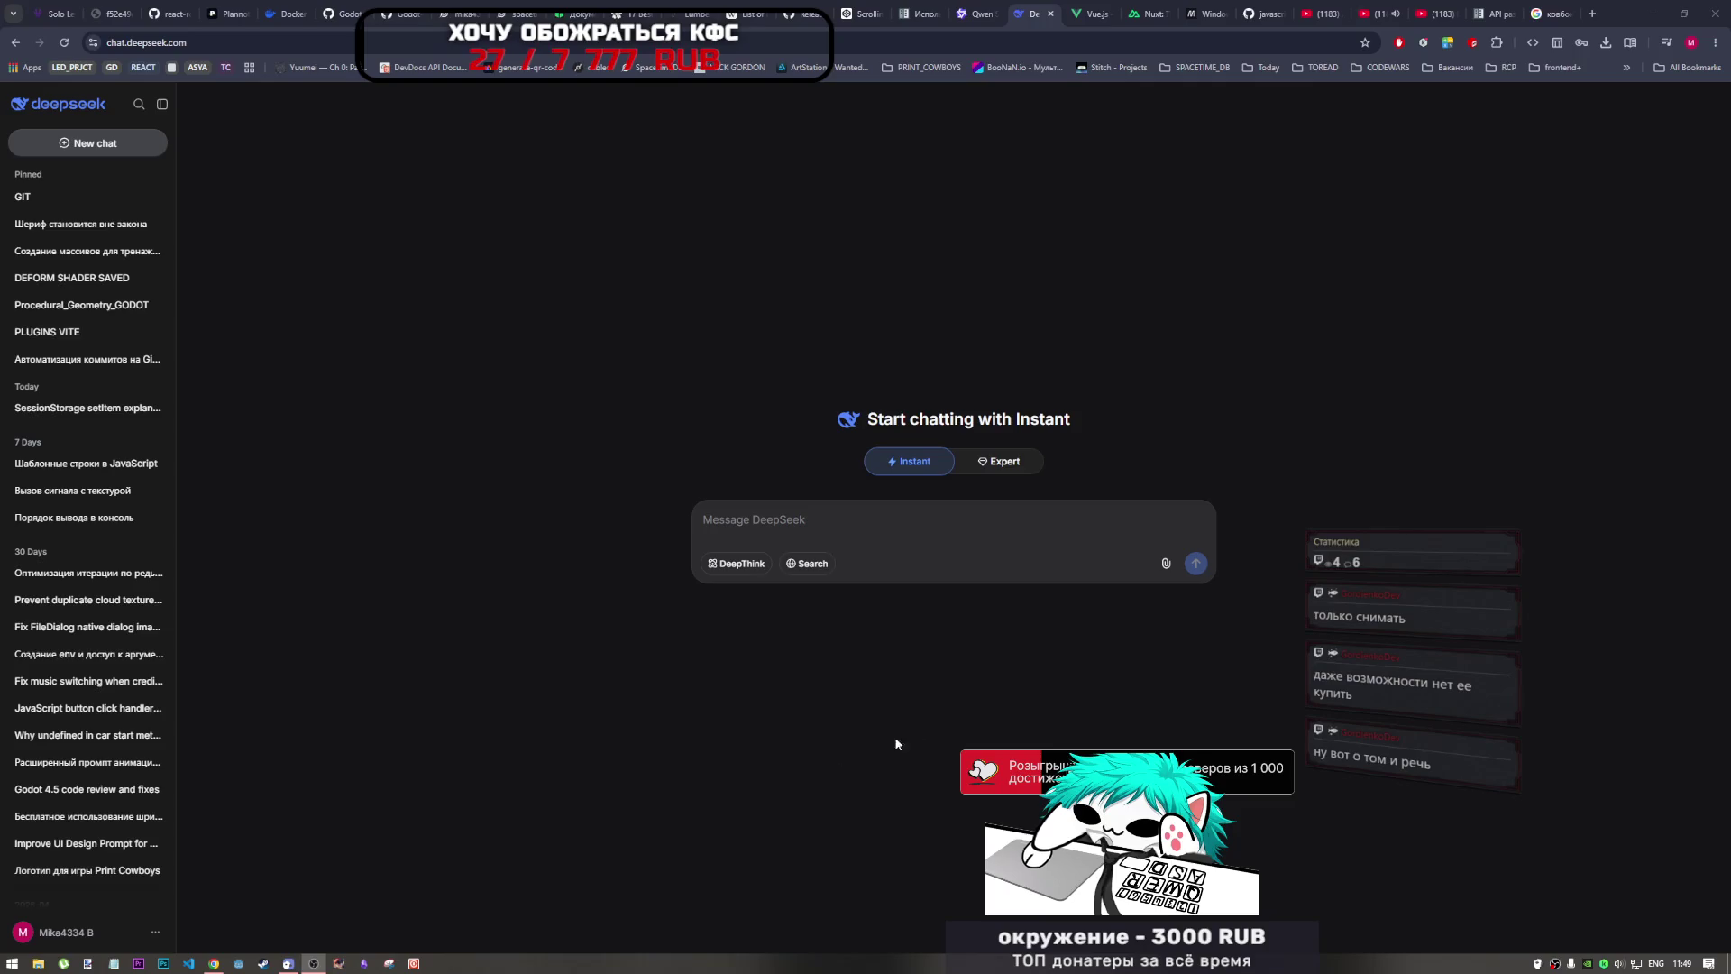
{"action": "left_click", "coordinate": [313, 963]}
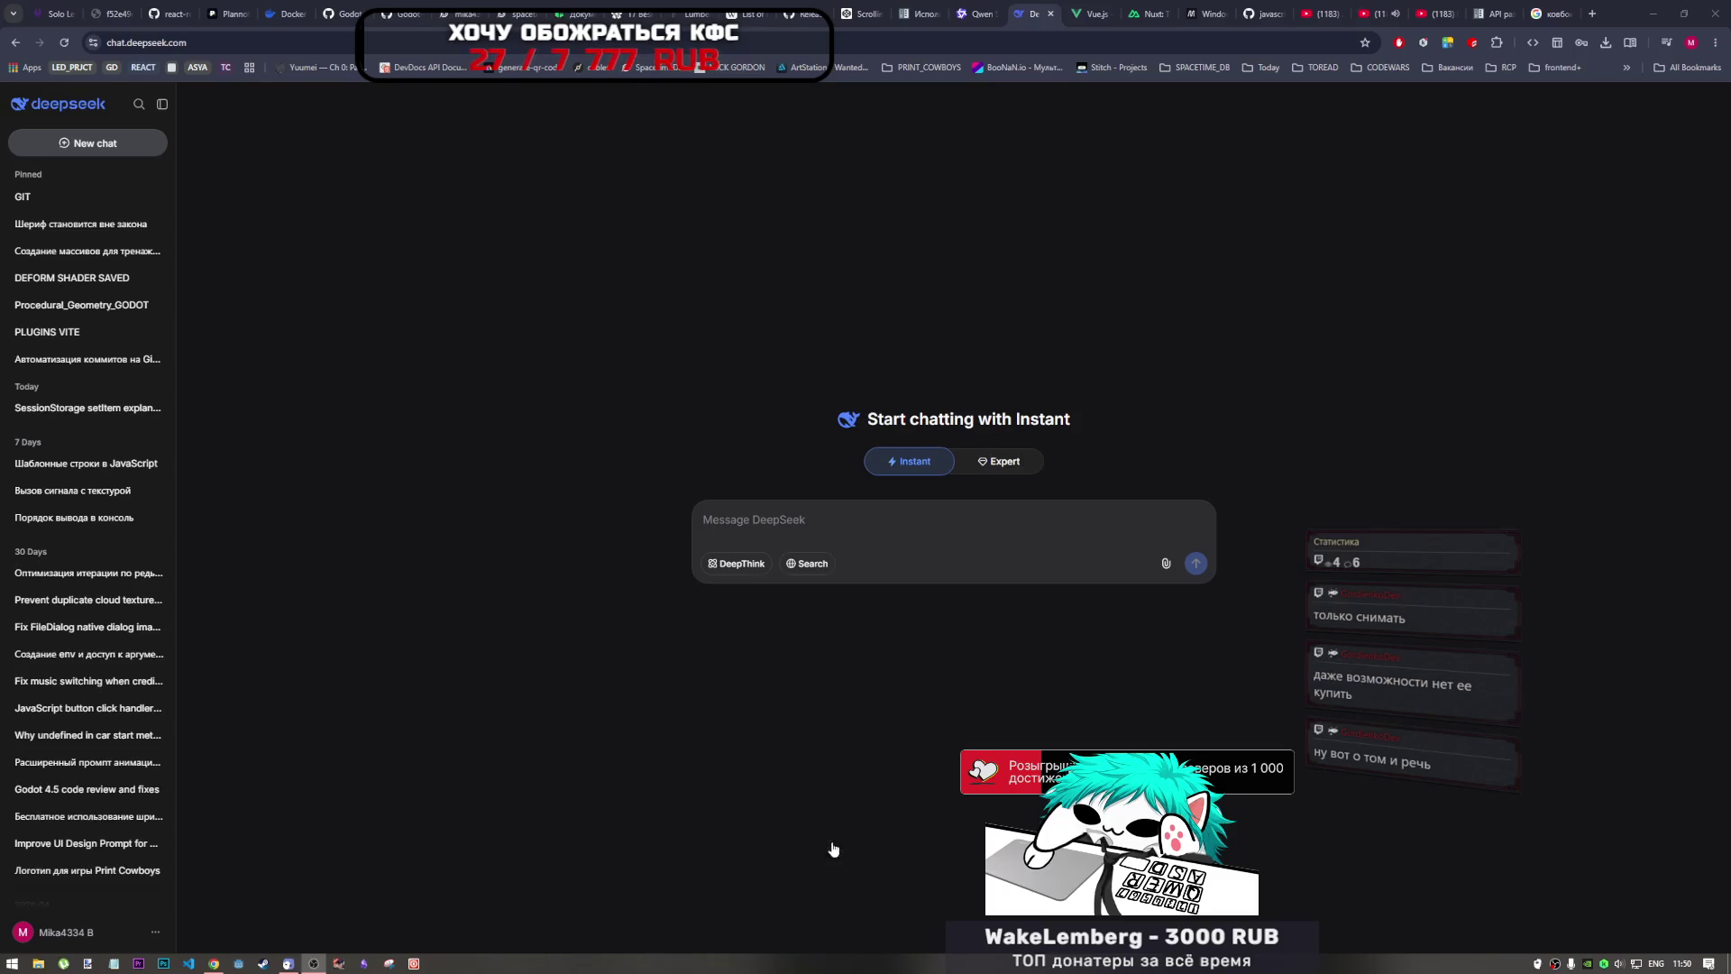
{"action": "left_click", "coordinate": [1062, 703]}
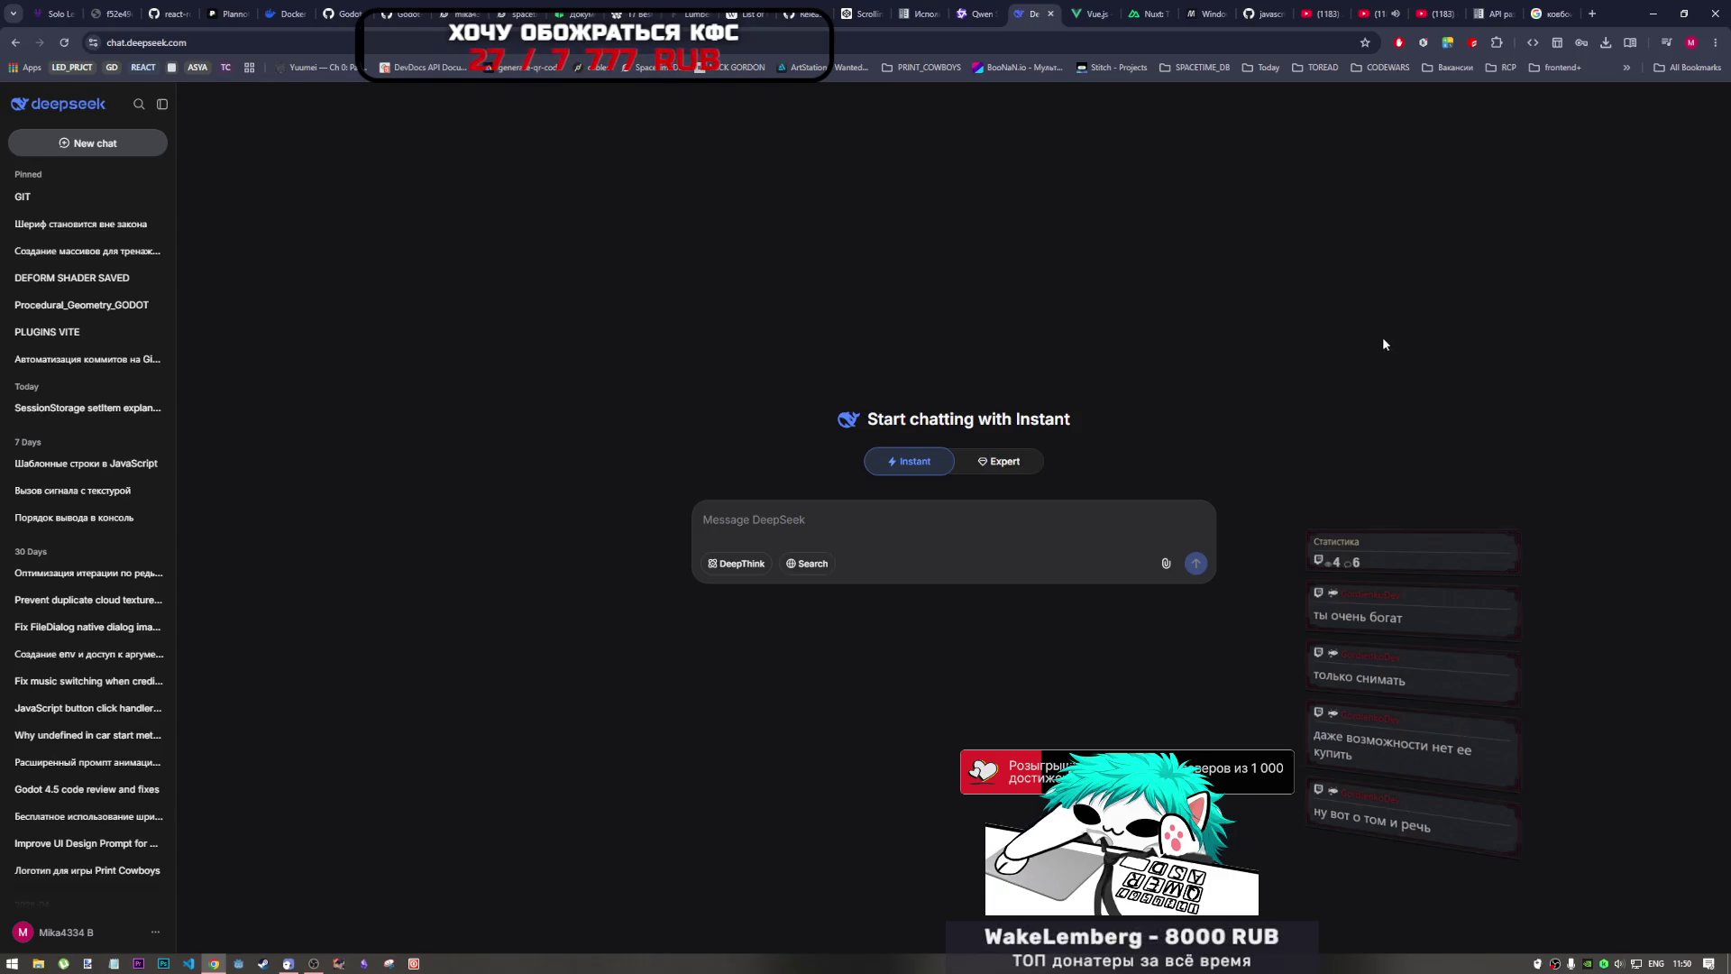
{"action": "key", "text": "alt+Tab"}
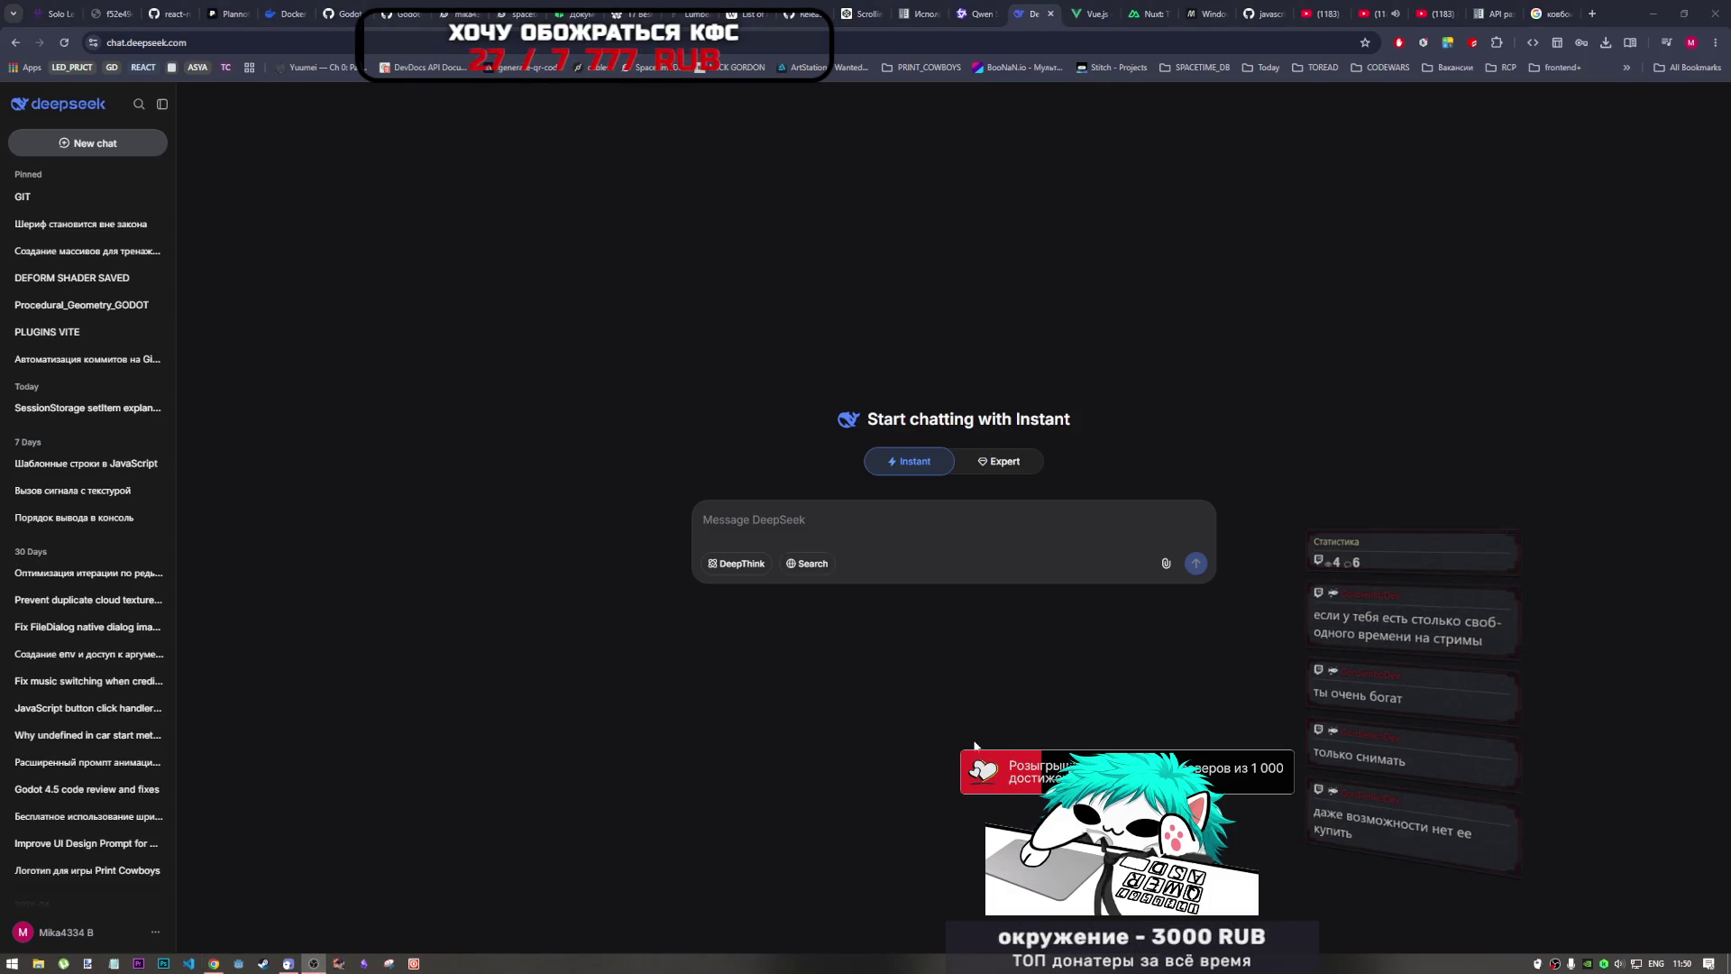
{"action": "key", "text": "alt+Tab"}
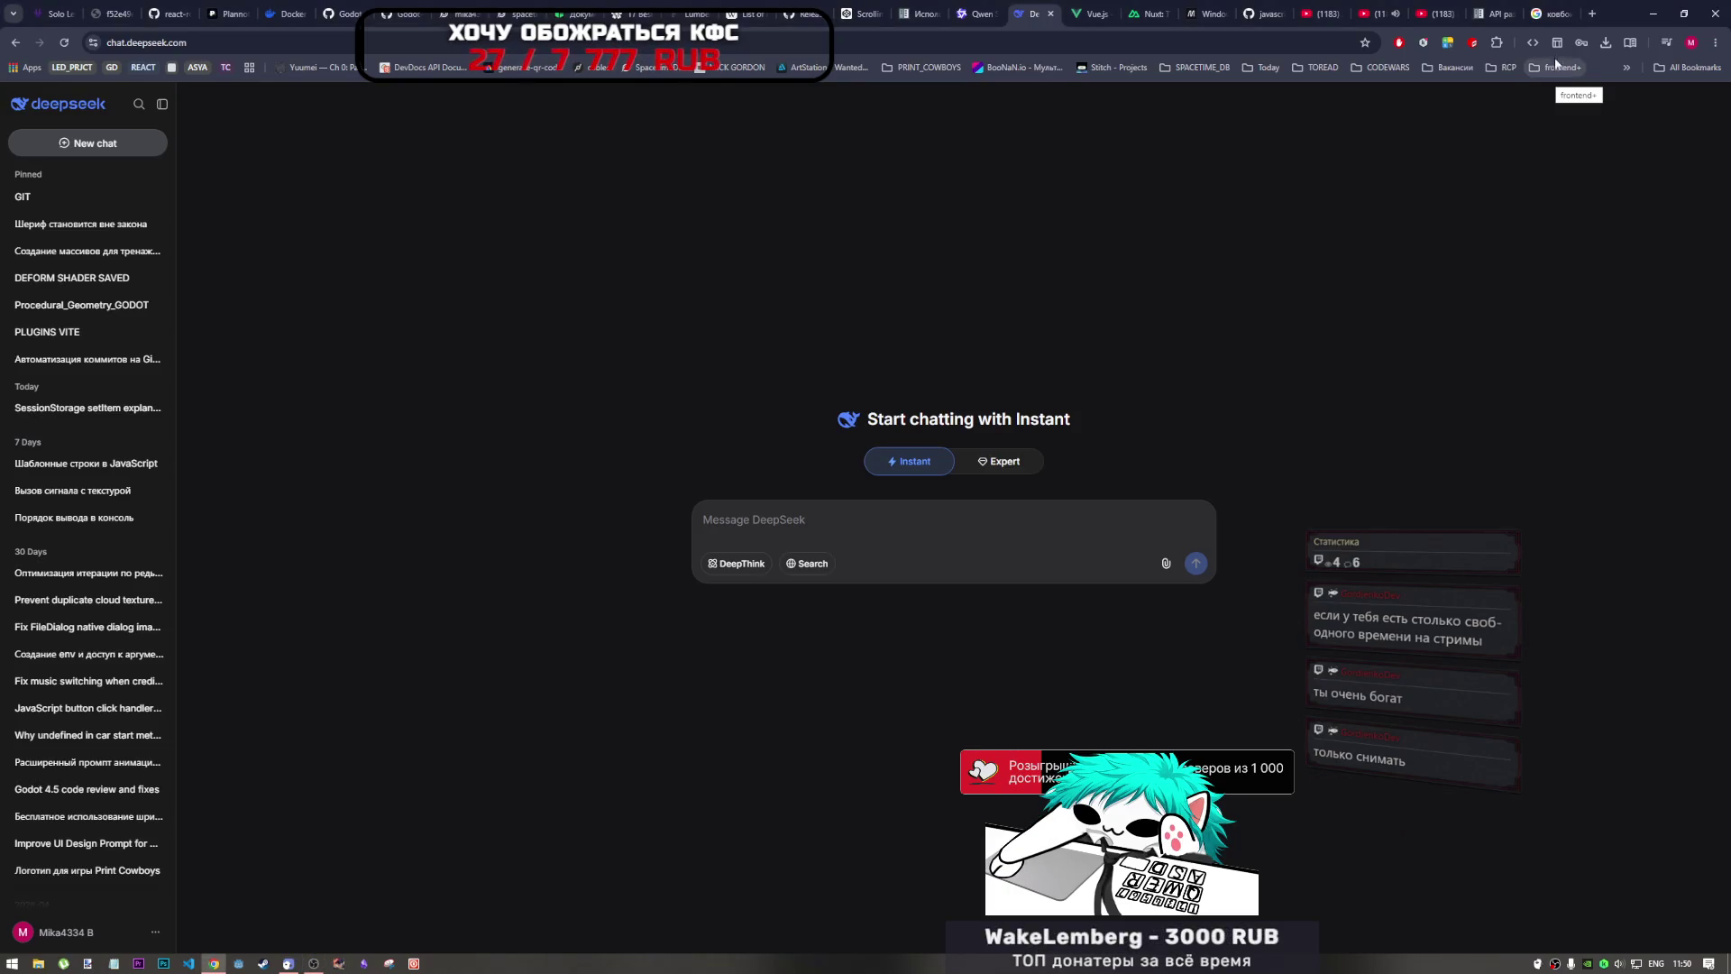
{"action": "mouse_move", "coordinate": [1557, 18]}
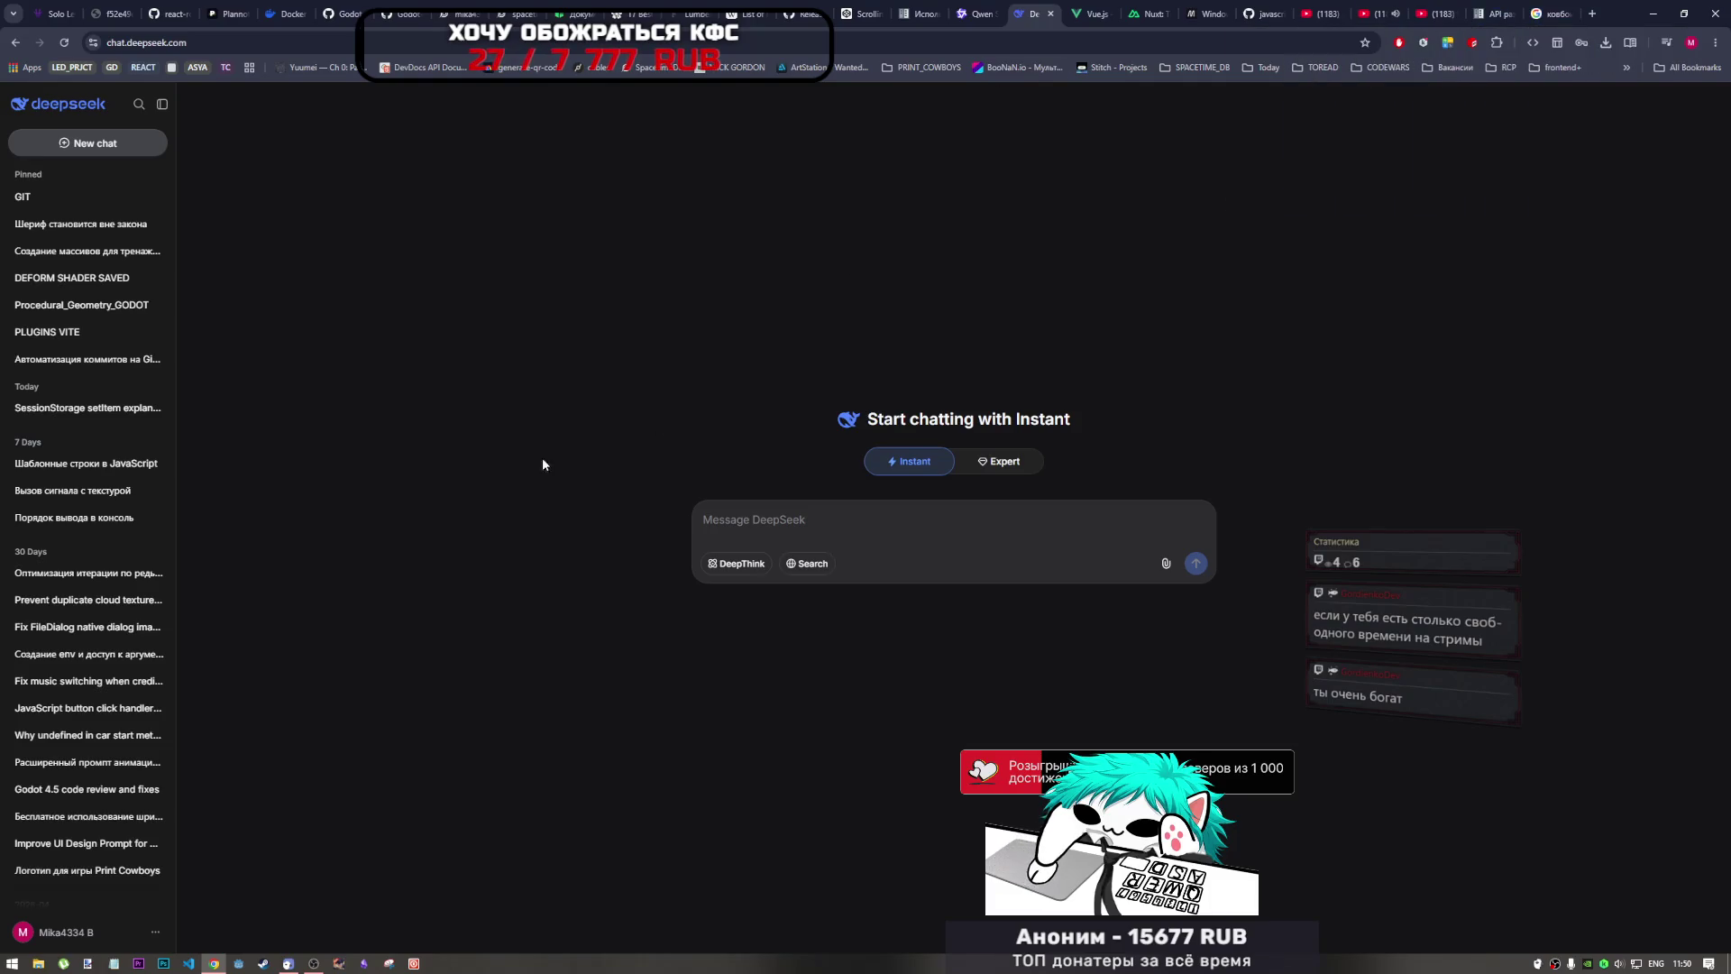
{"action": "left_click", "coordinate": [314, 962]}
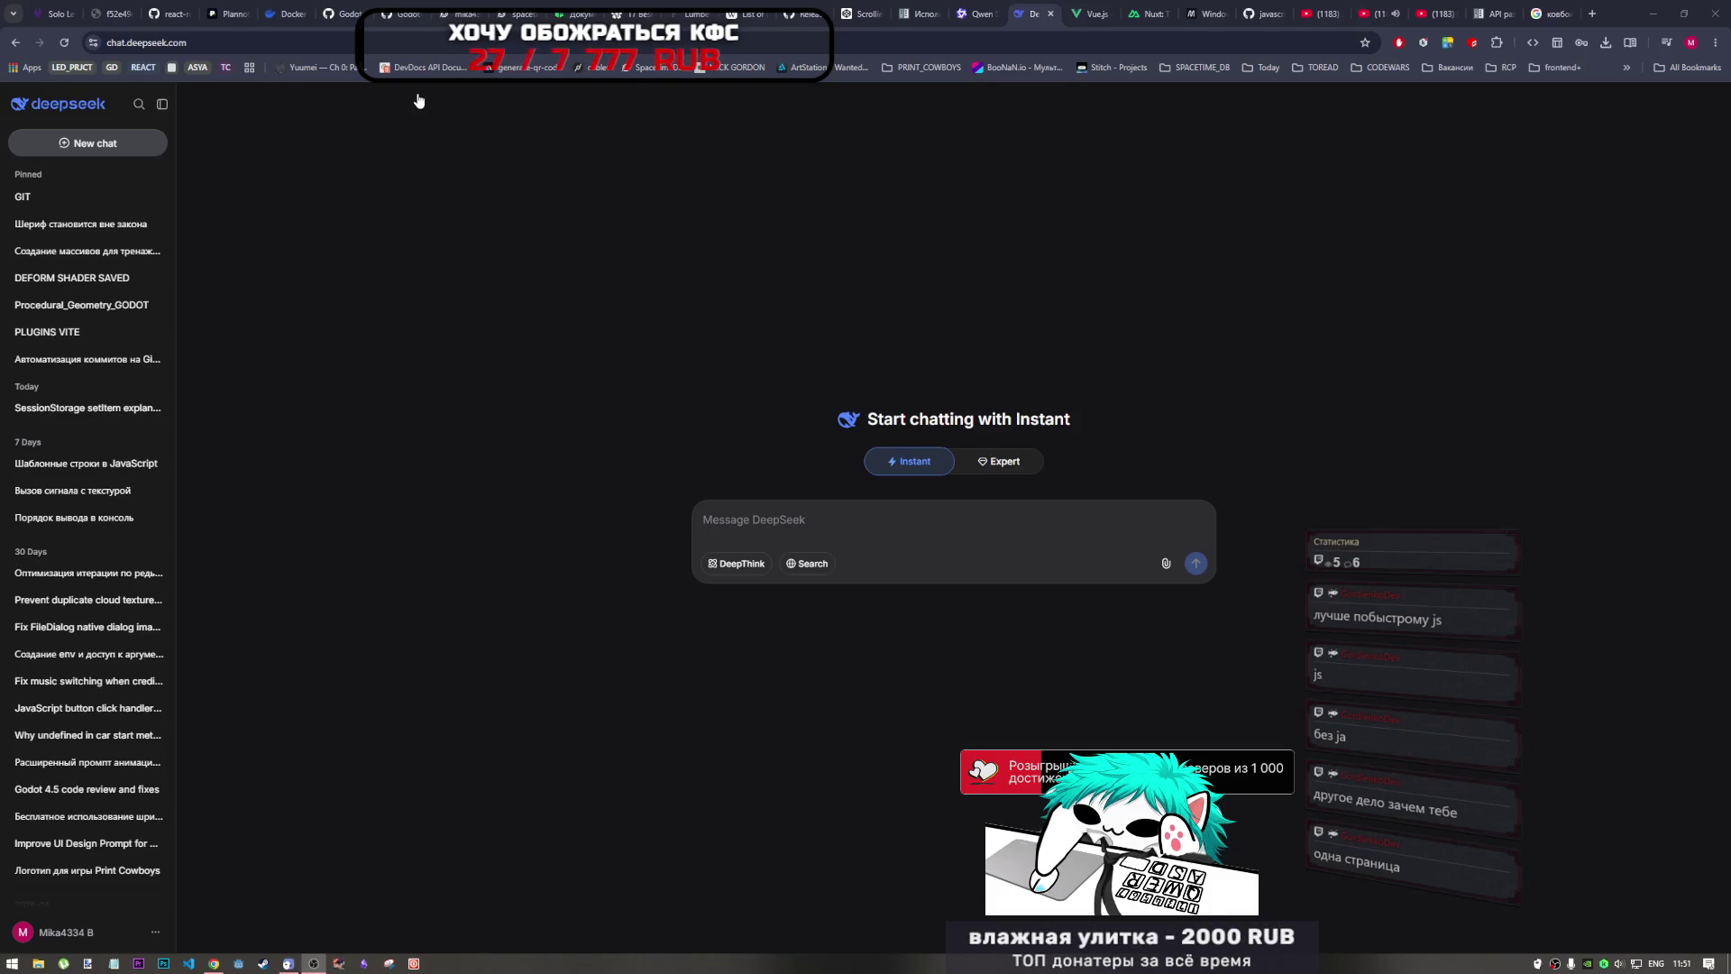
Step: Open Twitch in a new browser tab and go to the creator dashboard's Управление трансляцией page
{"action": "left_click", "coordinate": [1418, 868]}
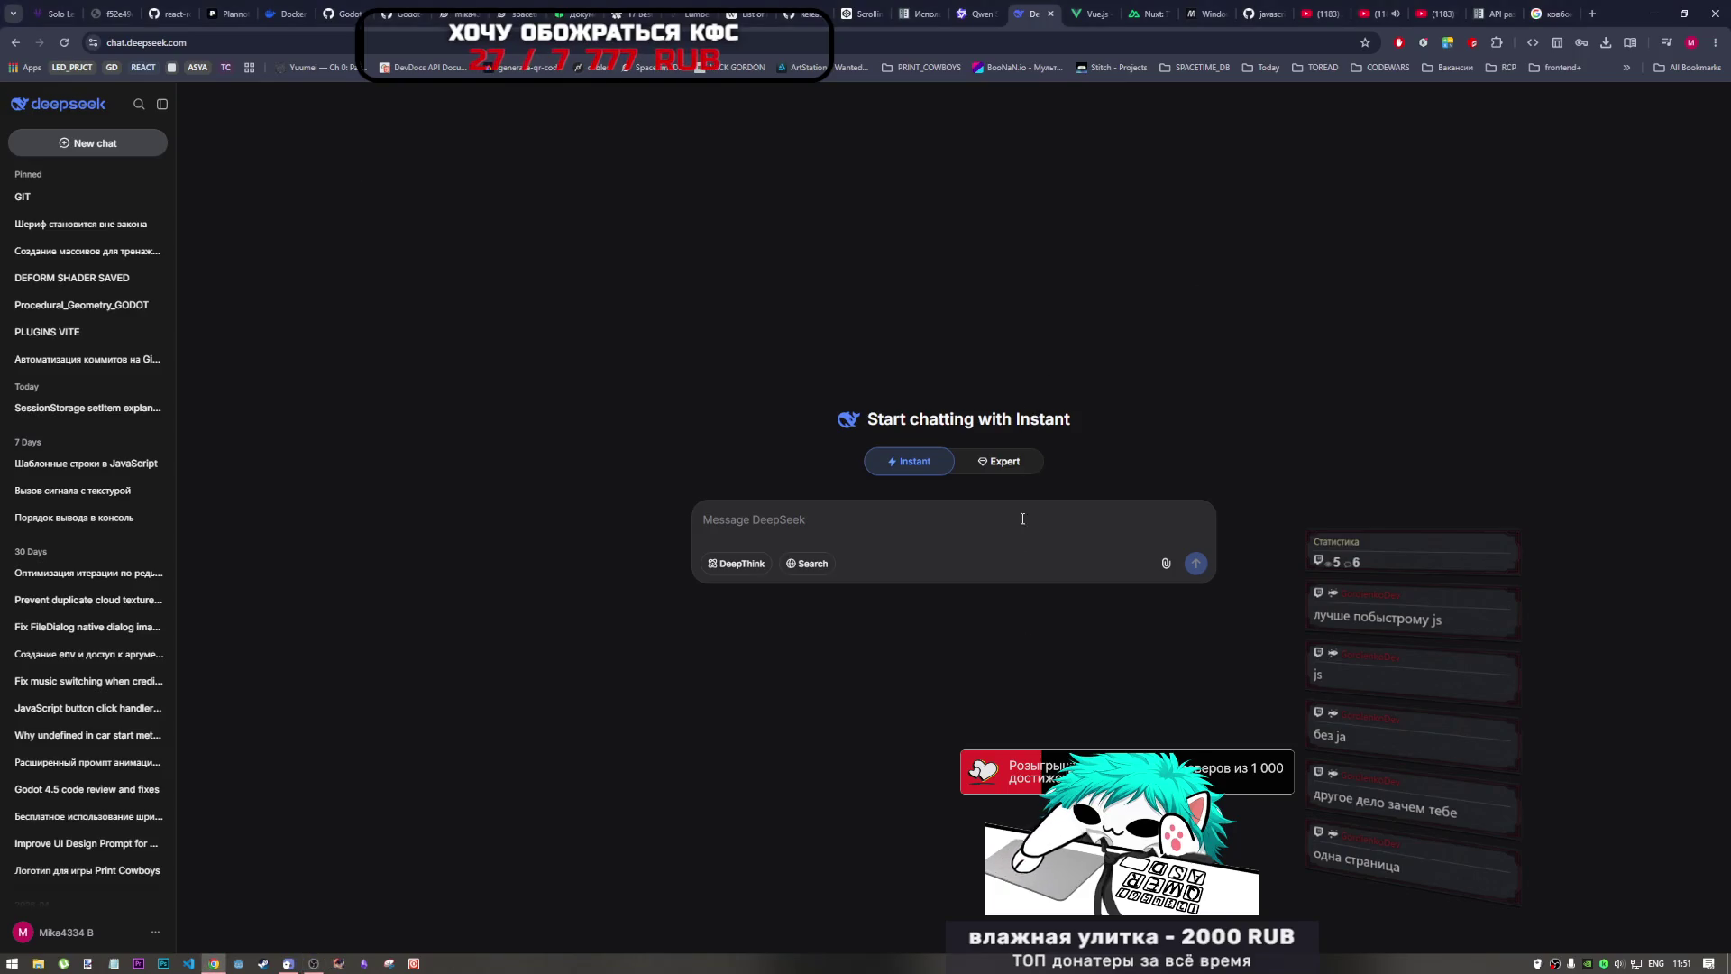
{"action": "left_click", "coordinate": [1592, 13]}
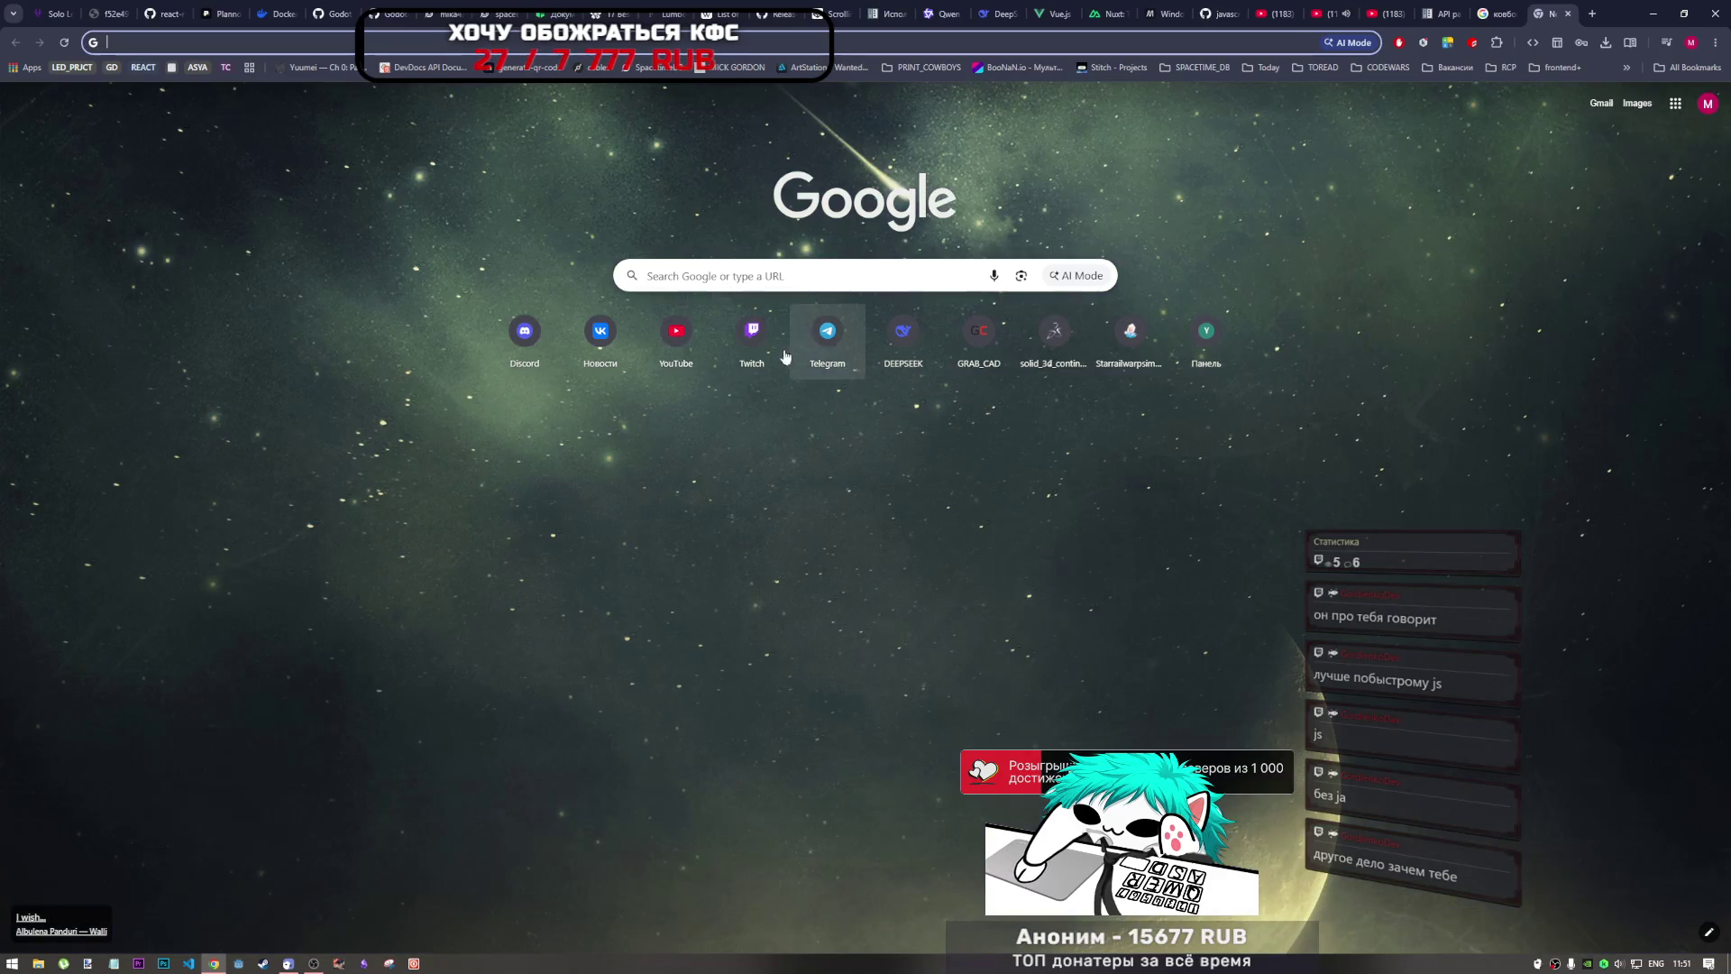
{"action": "left_click", "coordinate": [752, 335]}
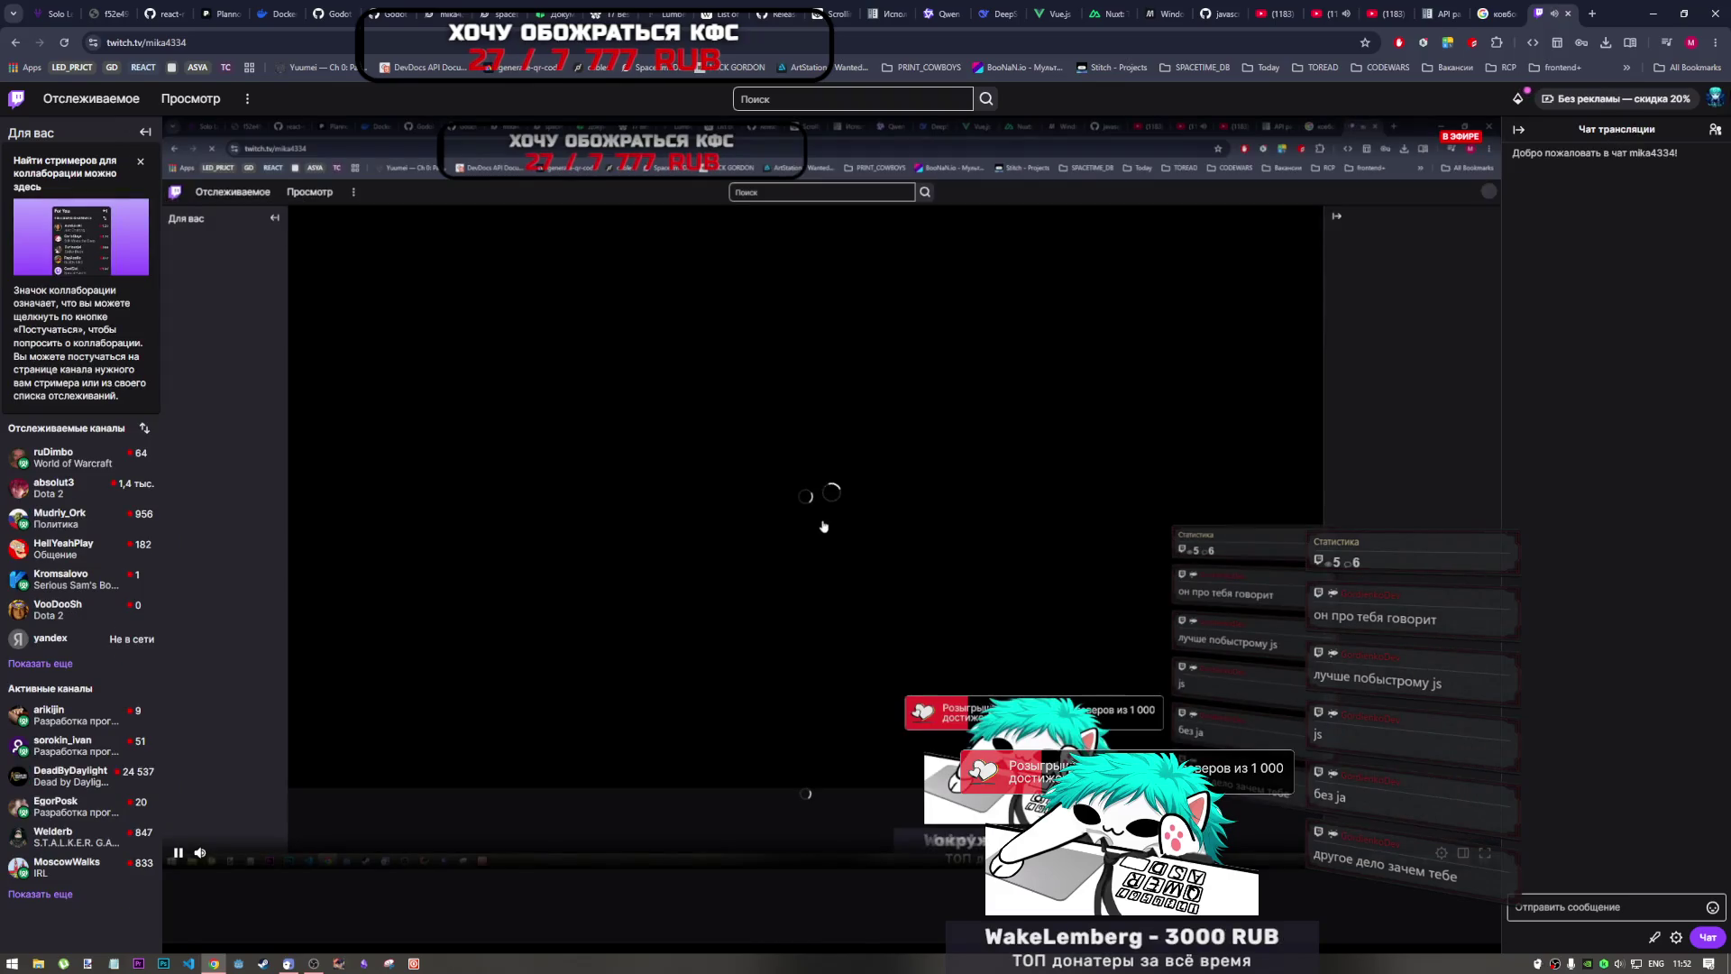
{"action": "left_click", "coordinate": [1715, 97]}
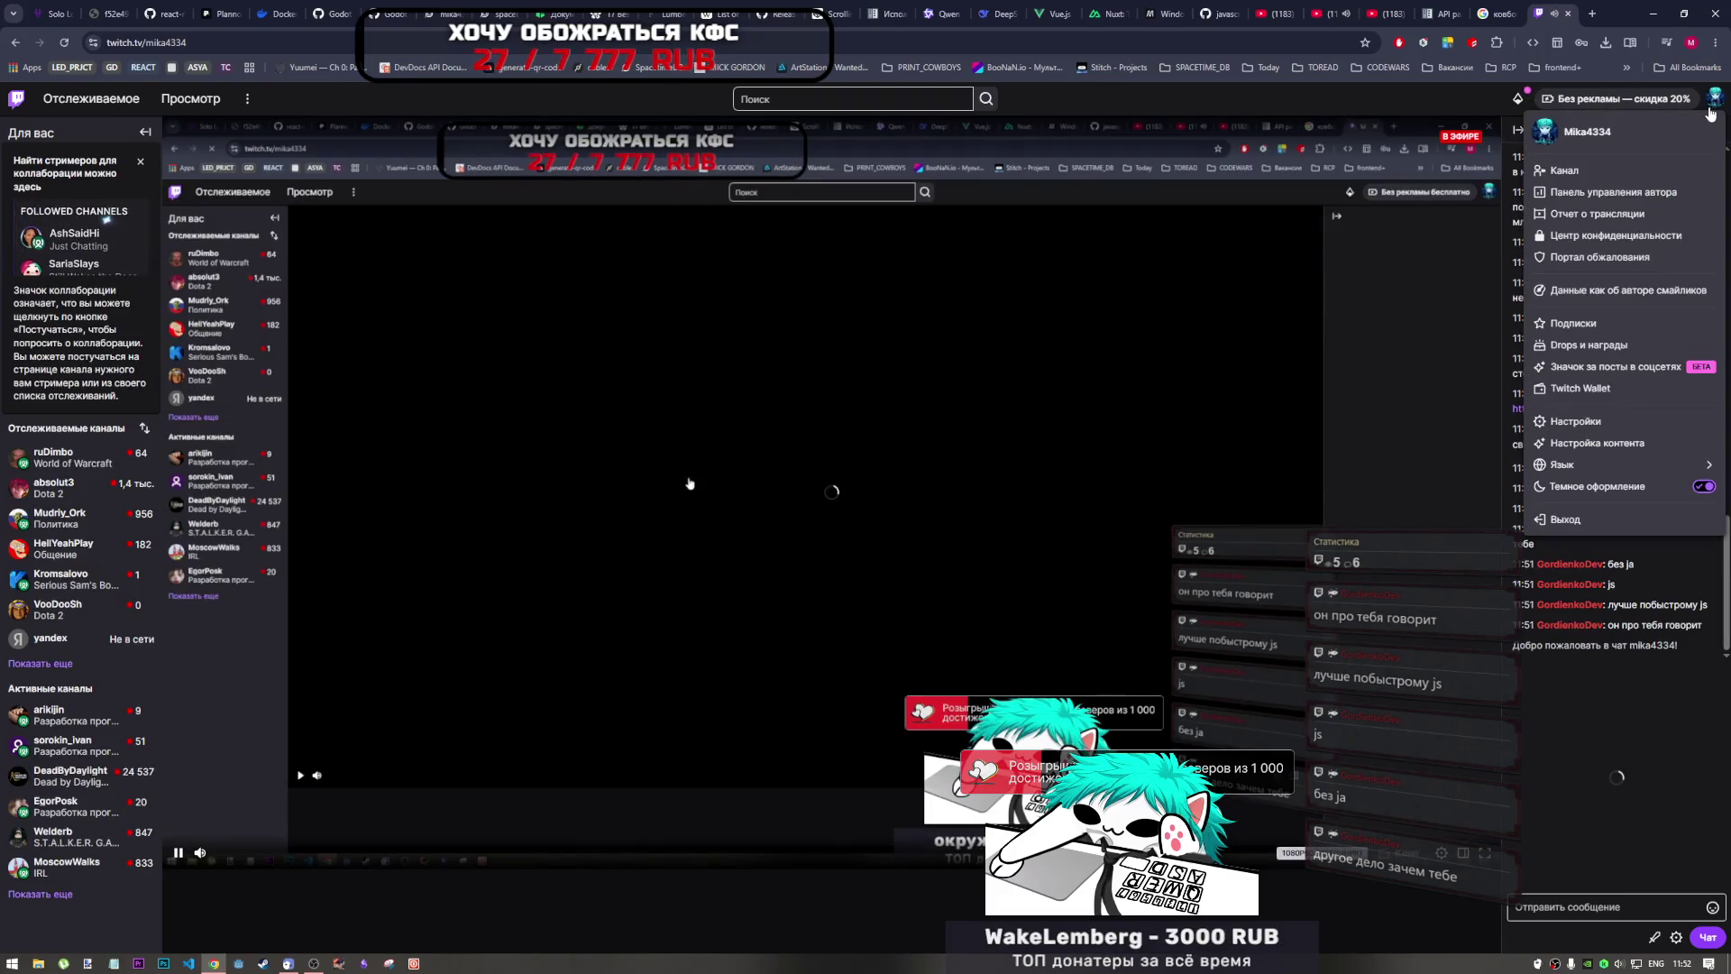
{"action": "left_click", "coordinate": [1607, 193]}
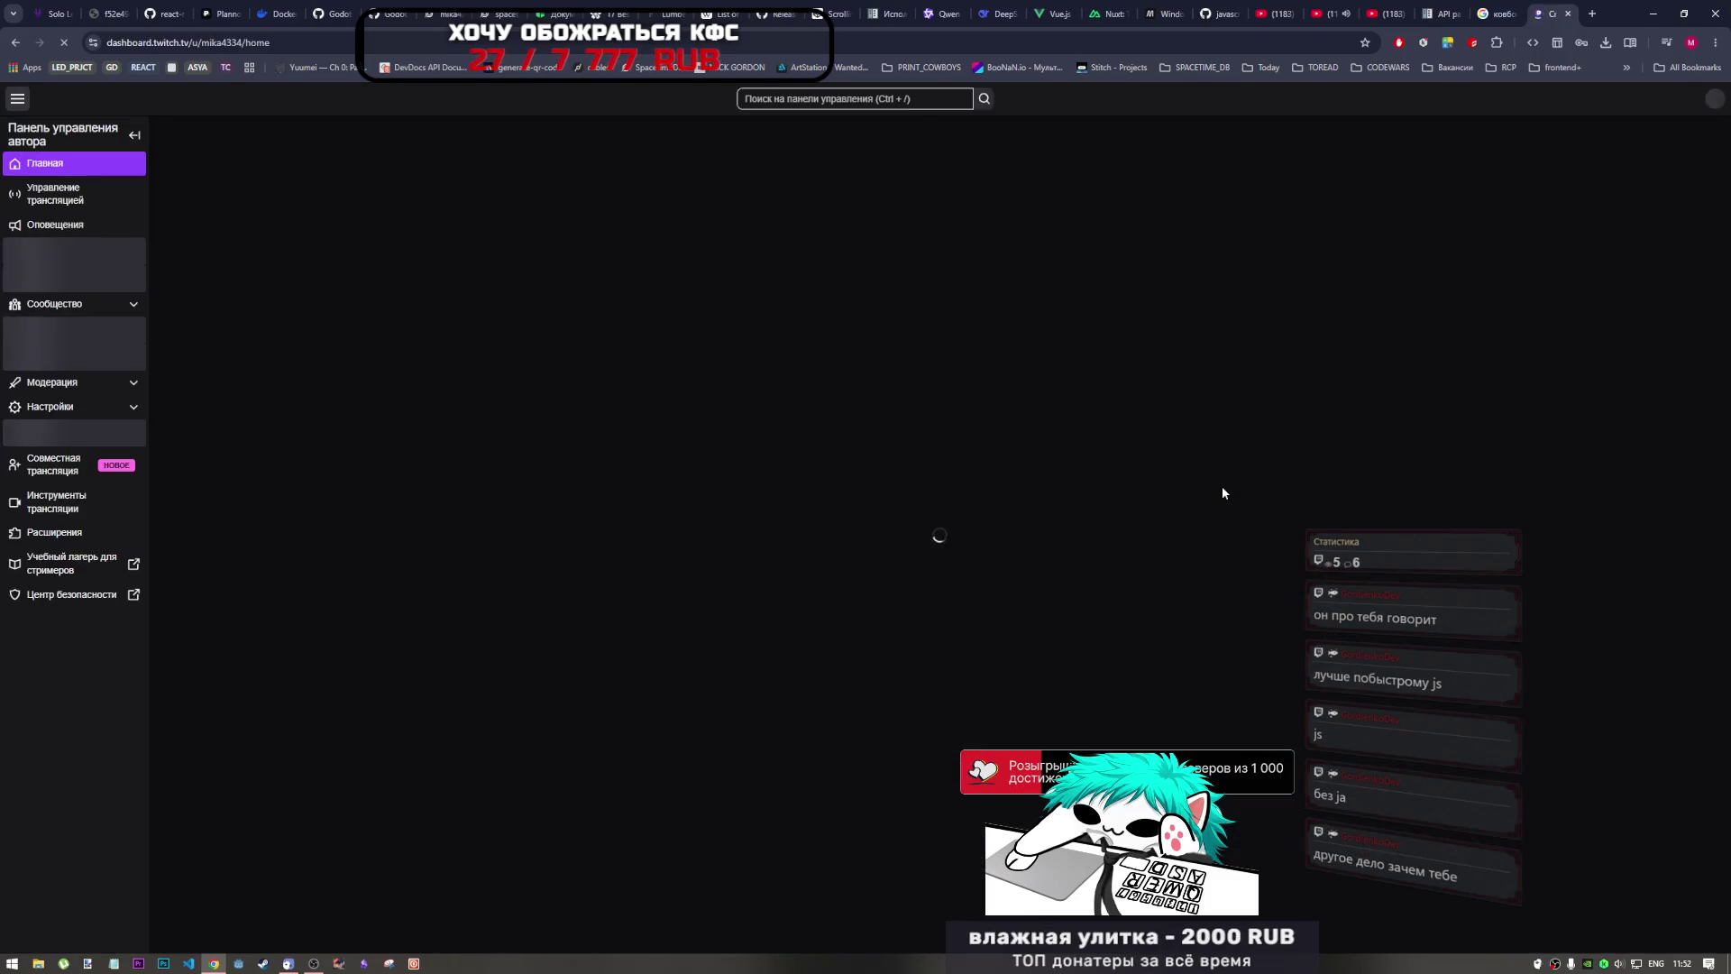
{"action": "left_click", "coordinate": [63, 210]}
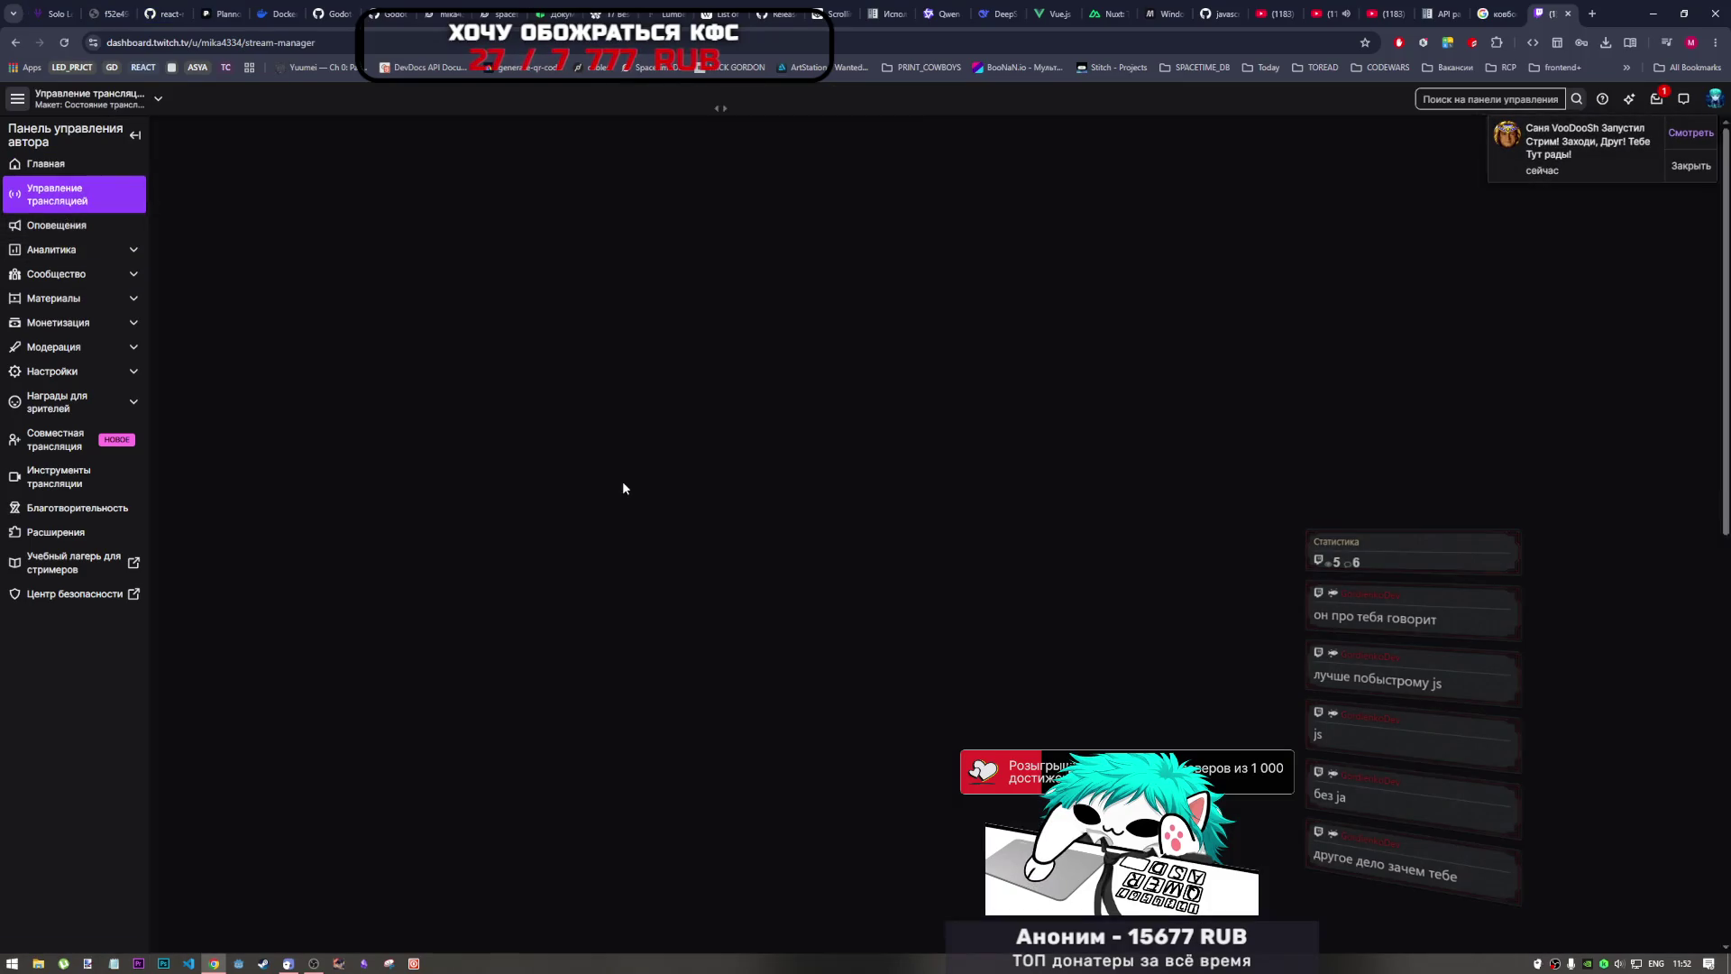